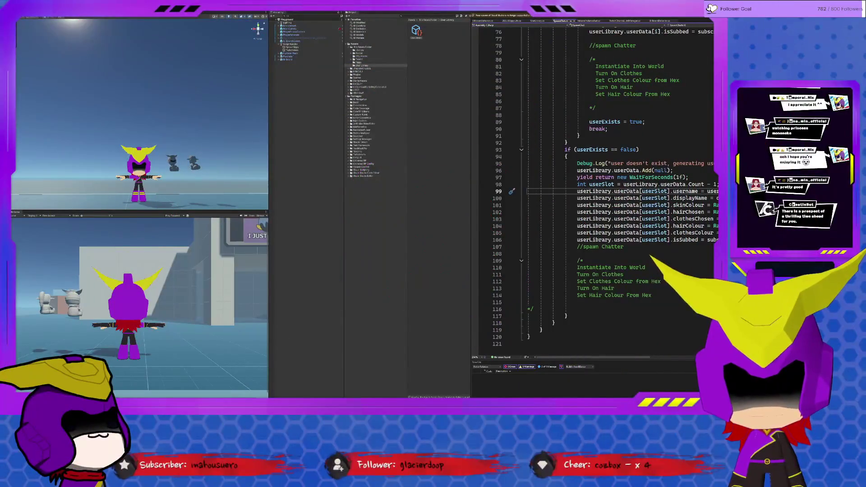
Review the commented-out user check block in the SpawnChat script
{"action": "scroll", "coordinate": [606, 189], "scroll_direction": "up", "scroll_amount": 19}
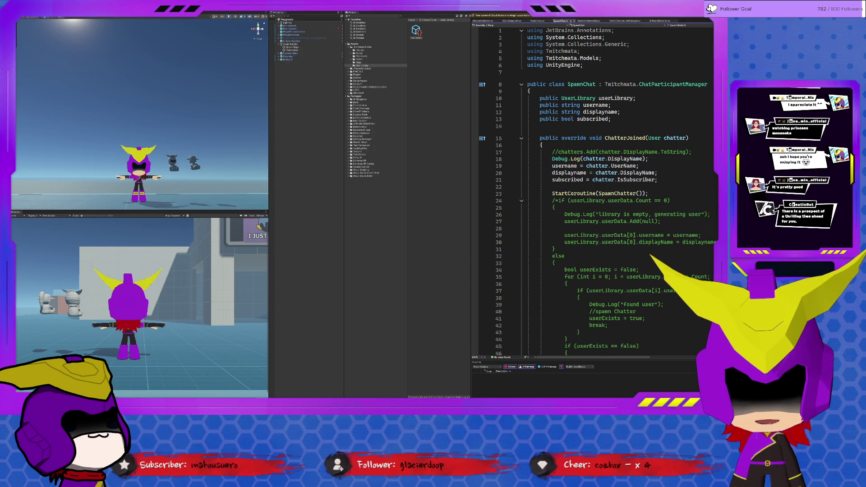
{"action": "scroll", "coordinate": [599, 189], "scroll_direction": "down", "scroll_amount": 4}
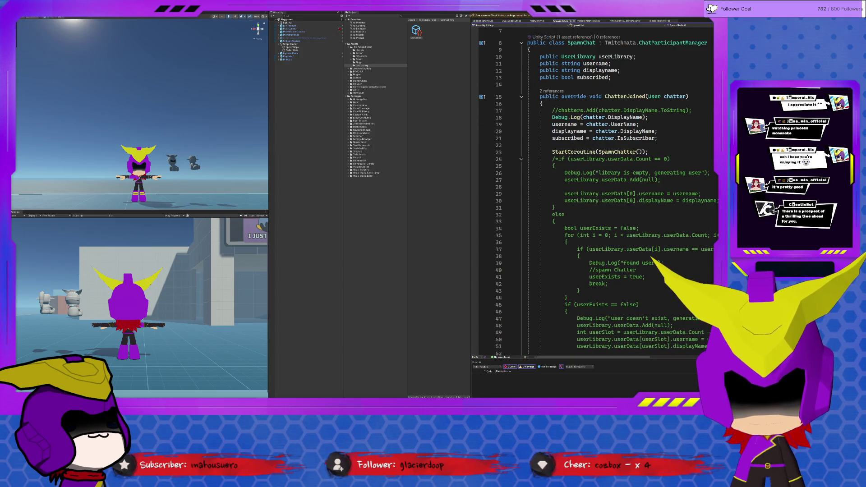
{"action": "scroll", "coordinate": [600, 189], "scroll_direction": "down", "scroll_amount": 1}
{"action": "left_click", "coordinate": [549, 96]}
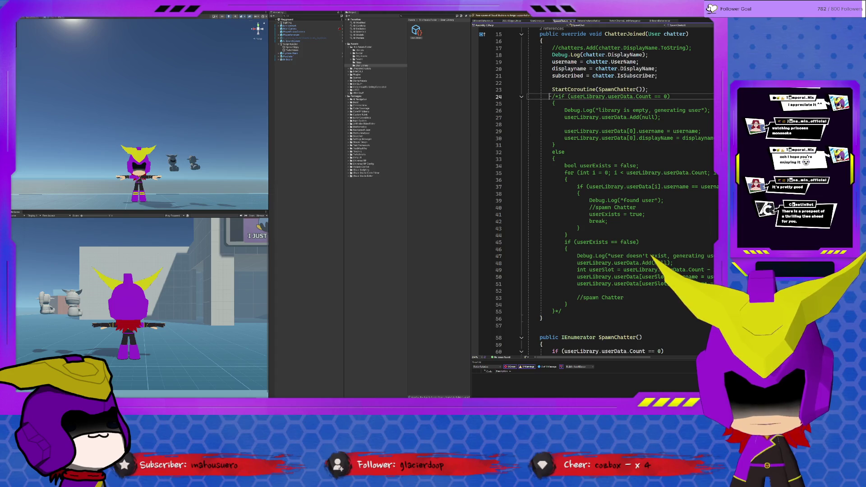
{"action": "mouse_move", "coordinate": [549, 96]}
{"action": "left_mouse_down"}
{"action": "mouse_move", "coordinate": [599, 144]}
{"action": "mouse_move", "coordinate": [600, 324]}
{"action": "mouse_move", "coordinate": [599, 315]}
{"action": "left_mouse_up"}
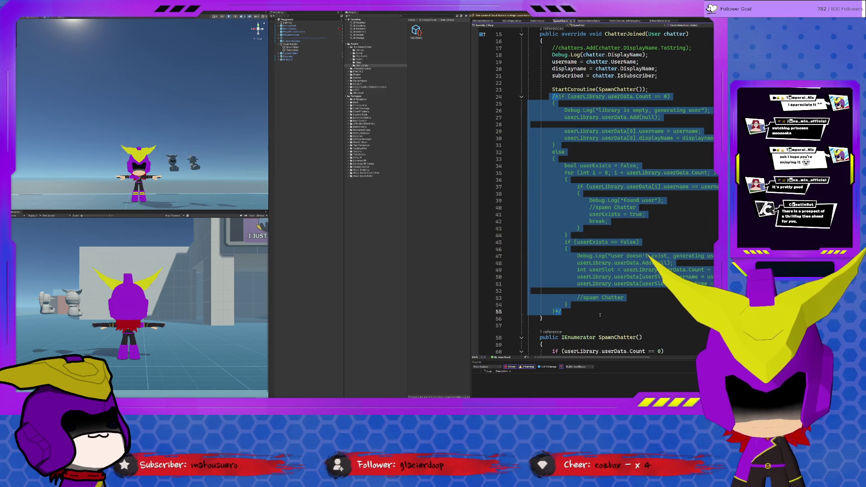
{"action": "left_click", "coordinate": [599, 314]}
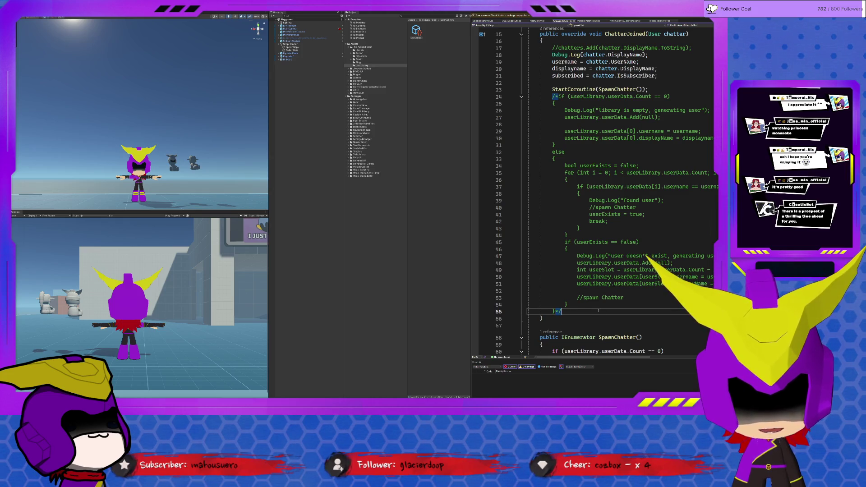
Review ChatterJoined's username, displayname and subscribed assignments
{"action": "scroll", "coordinate": [596, 301], "scroll_direction": "up", "scroll_amount": 5}
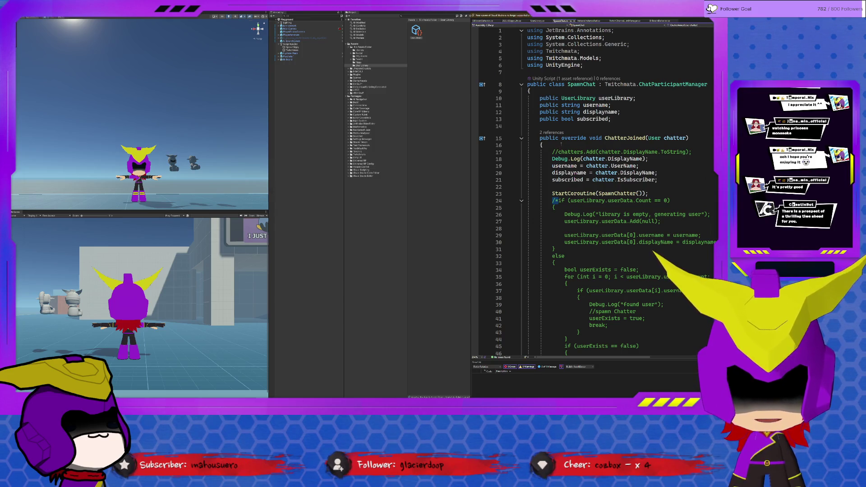
{"action": "left_click", "coordinate": [647, 138]}
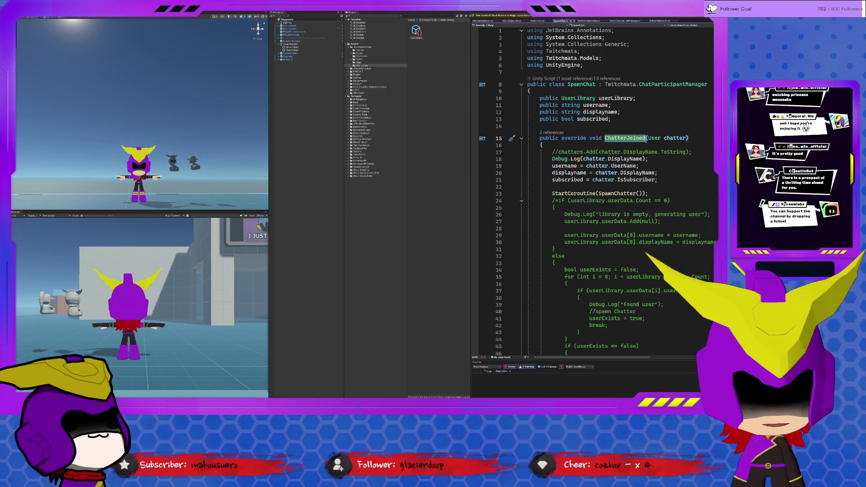
{"action": "left_click", "coordinate": [640, 143]}
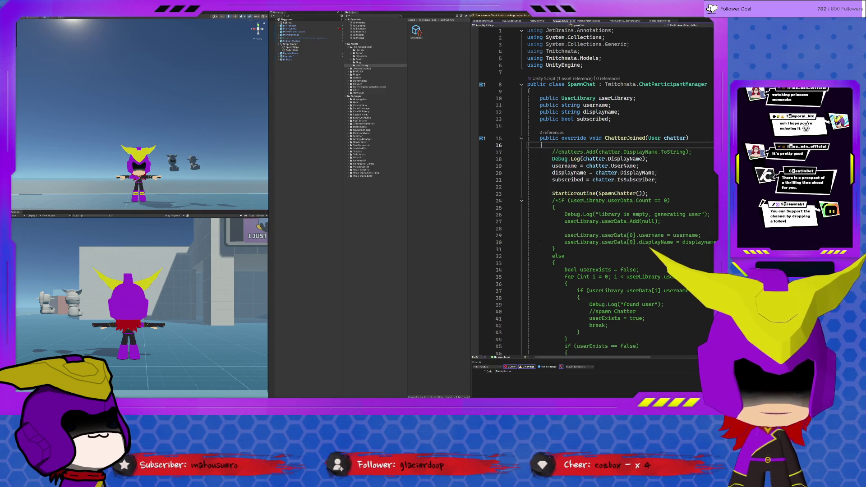
{"action": "mouse_move", "coordinate": [552, 163]}
{"action": "left_mouse_down"}
{"action": "mouse_move", "coordinate": [668, 207]}
{"action": "mouse_move", "coordinate": [690, 181]}
{"action": "left_mouse_up"}
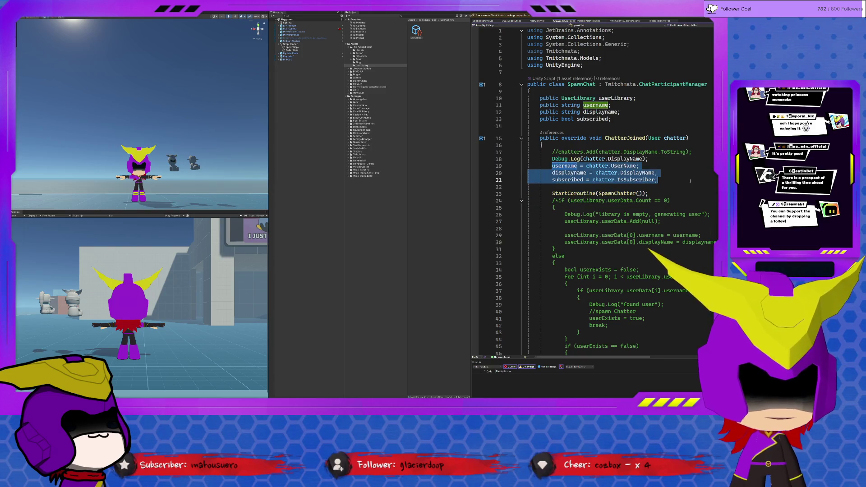
{"action": "left_click", "coordinate": [690, 180]}
{"action": "scroll", "coordinate": [613, 245], "scroll_direction": "down", "scroll_amount": 10}
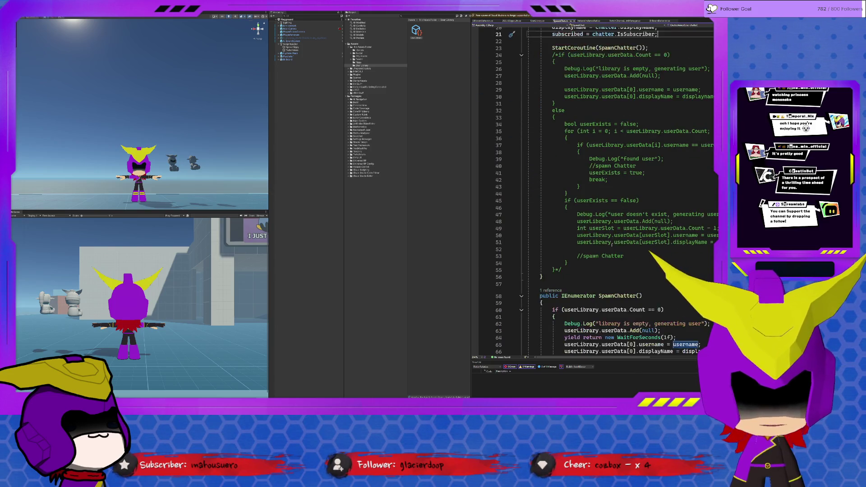
{"action": "scroll", "coordinate": [612, 246], "scroll_direction": "down", "scroll_amount": 4}
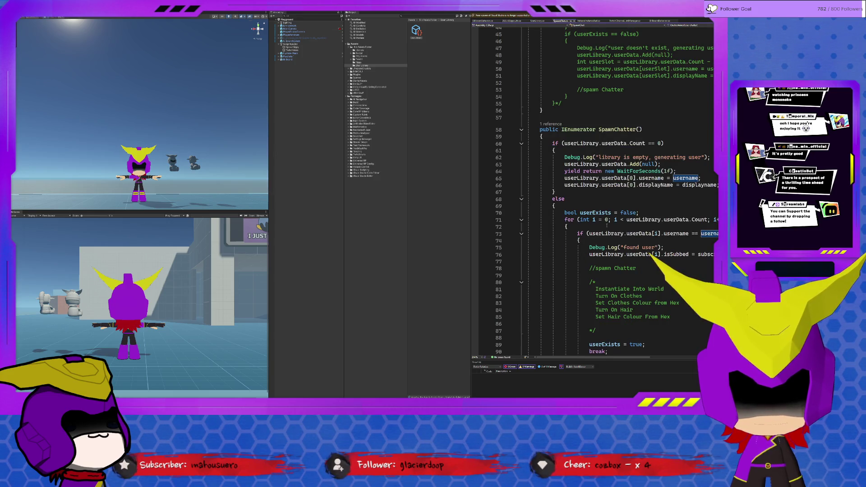
{"action": "scroll", "coordinate": [607, 225], "scroll_direction": "up", "scroll_amount": 15}
{"action": "mouse_move", "coordinate": [551, 166]}
{"action": "left_mouse_down"}
{"action": "mouse_move", "coordinate": [663, 180]}
{"action": "mouse_move", "coordinate": [663, 173]}
{"action": "left_mouse_up"}
{"action": "left_click", "coordinate": [663, 180]}
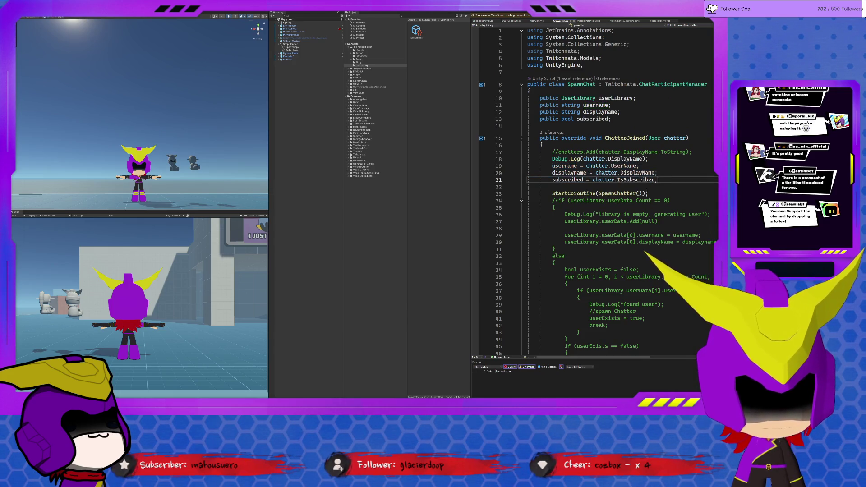
Pass chatter into StartCoroutine(SpawnChatter(chatter)) and declare SpawnChatter(User chatter)
{"action": "left_click", "coordinate": [638, 193]}
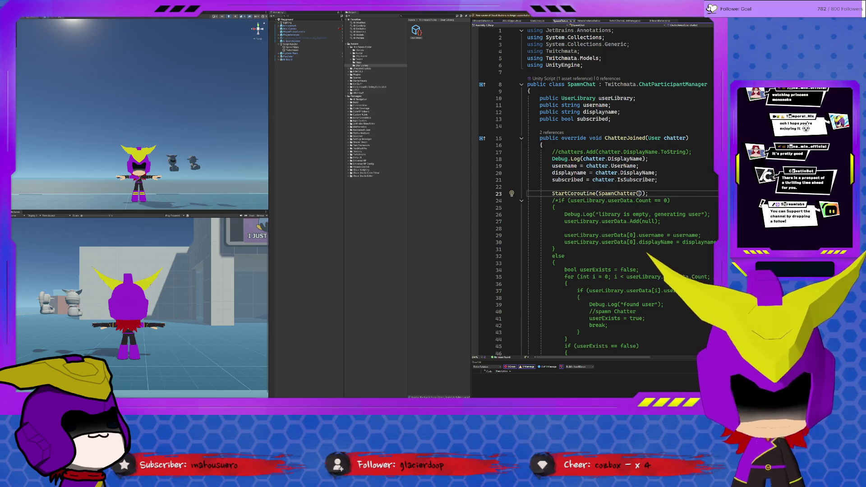
{"action": "type", "text": "chatter"}
{"action": "key", "text": "Up"}
{"action": "key", "text": "Up"}
{"action": "scroll", "coordinate": [716, 204], "scroll_direction": "down", "scroll_amount": 7}
{"action": "left_click", "coordinate": [639, 275]}
{"action": "scroll", "coordinate": [590, 189], "scroll_direction": "up", "scroll_amount": 5}
{"action": "scroll", "coordinate": [672, 269], "scroll_direction": "down", "scroll_amount": 4}
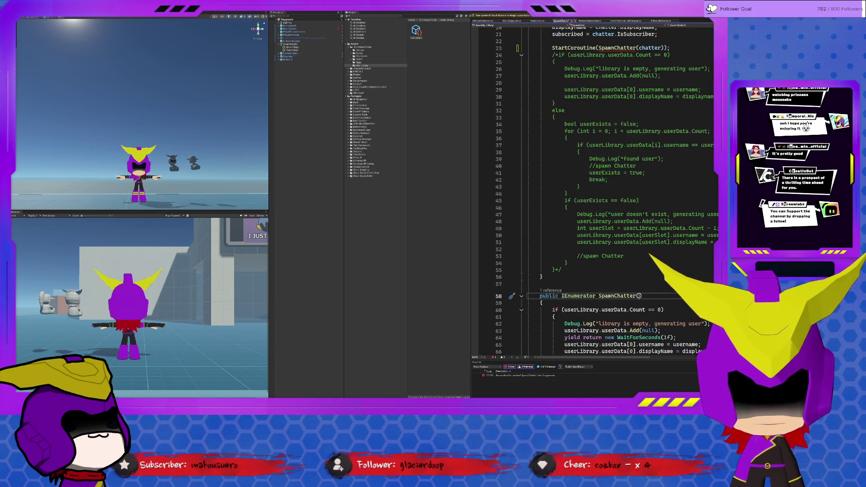
{"action": "type", "text": "User cha"}
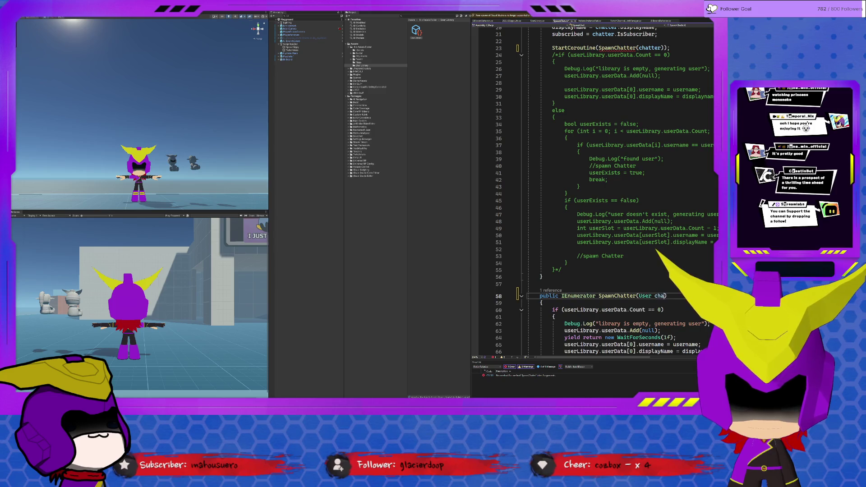
{"action": "left_click", "coordinate": [631, 228]}
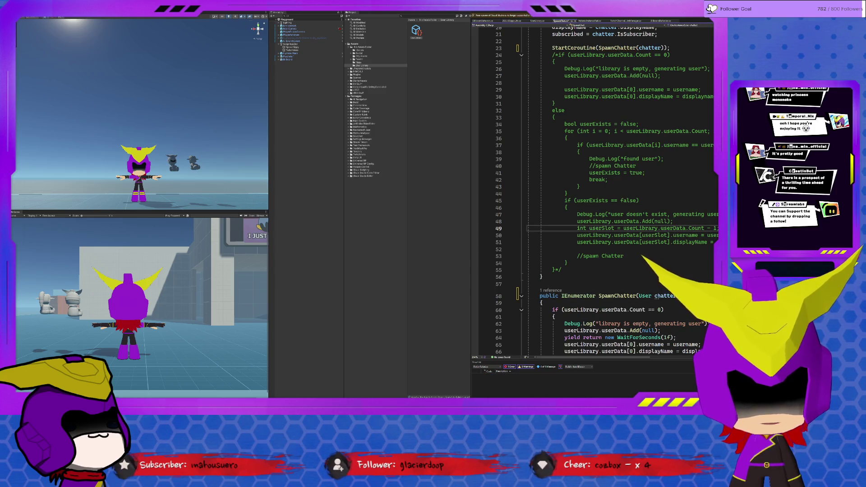
Copy chatter.UserName from ChatterJoined for reuse in SpawnChatter
{"action": "scroll", "coordinate": [652, 153], "scroll_direction": "up", "scroll_amount": 3}
{"action": "scroll", "coordinate": [652, 153], "scroll_direction": "down", "scroll_amount": 6}
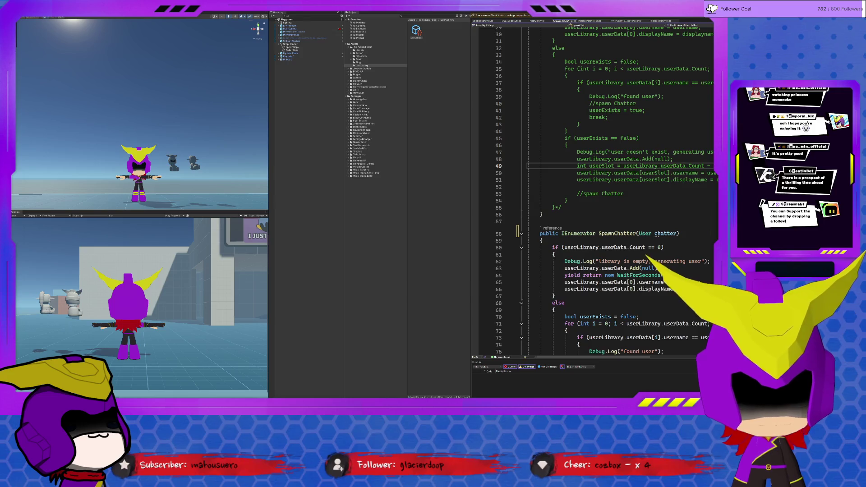
{"action": "scroll", "coordinate": [605, 189], "scroll_direction": "down", "scroll_amount": 2}
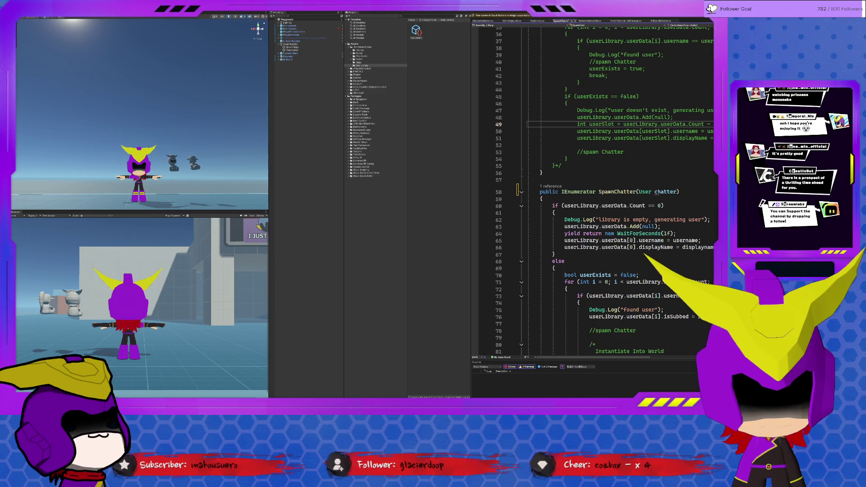
{"action": "scroll", "coordinate": [667, 242], "scroll_direction": "up", "scroll_amount": 11}
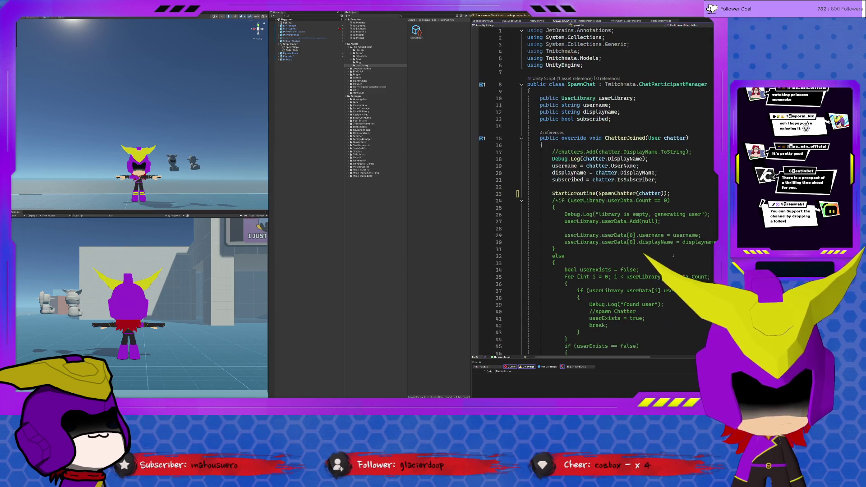
{"action": "left_click_drag", "start_coordinate": [586, 166], "coordinate": [636, 165]}
{"action": "key", "text": "ctrl+c"}
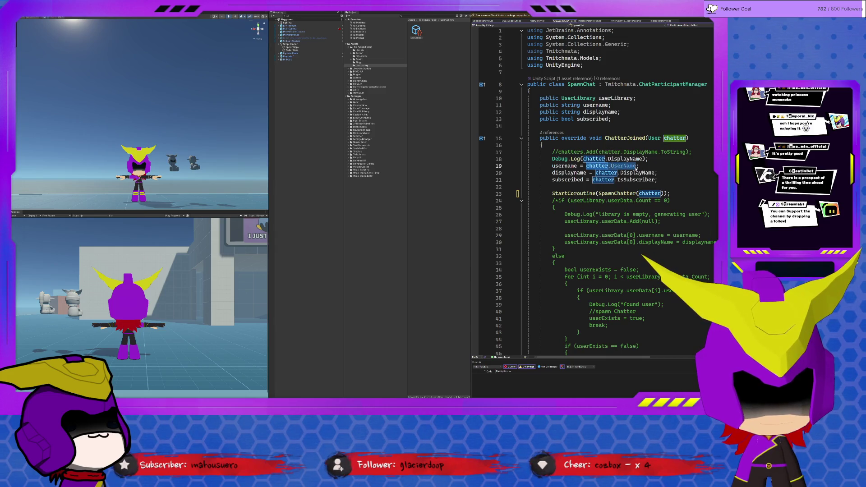
{"action": "scroll", "coordinate": [667, 189], "scroll_direction": "down", "scroll_amount": 15}
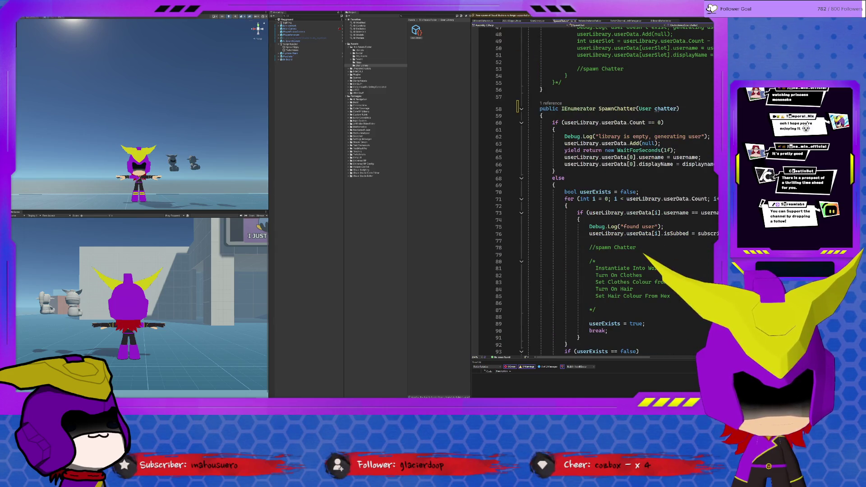
Replace username with chatter.UserName on lines 65 and 73
{"action": "double_click", "coordinate": [686, 157]}
{"action": "key", "text": "ctrl+v"}
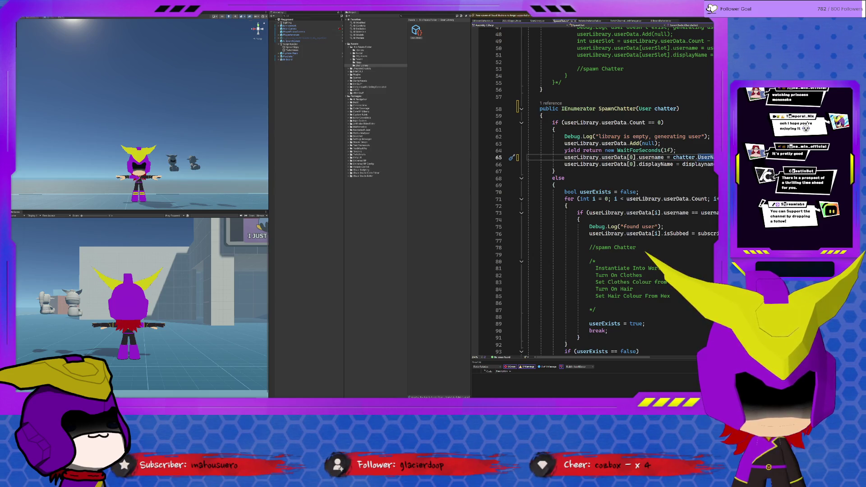
{"action": "left_click", "coordinate": [710, 214]}
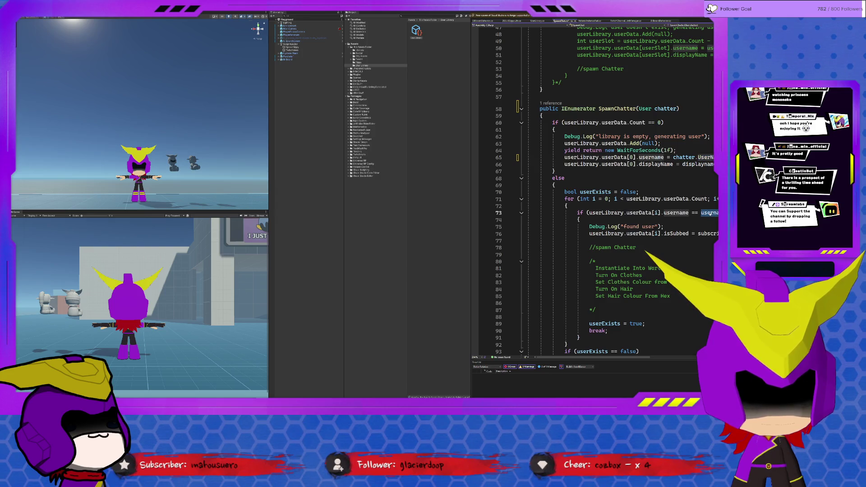
{"action": "key", "text": "ctrl+v"}
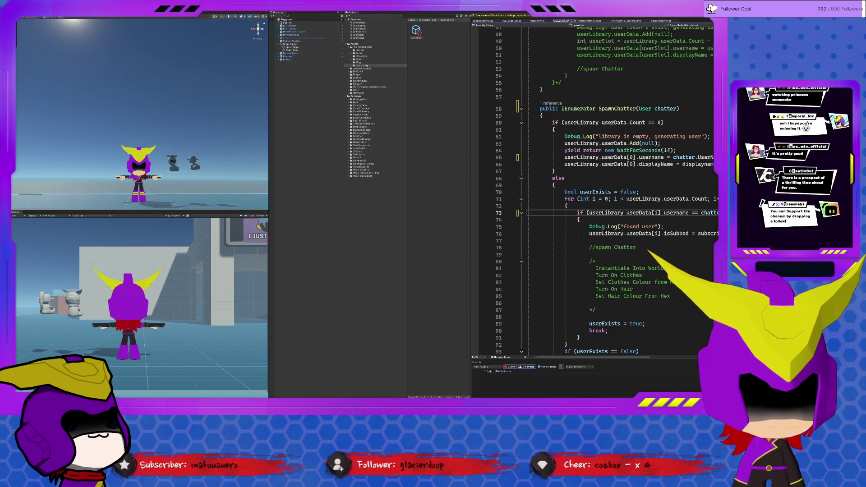
{"action": "scroll", "coordinate": [710, 214], "scroll_direction": "down", "scroll_amount": 5}
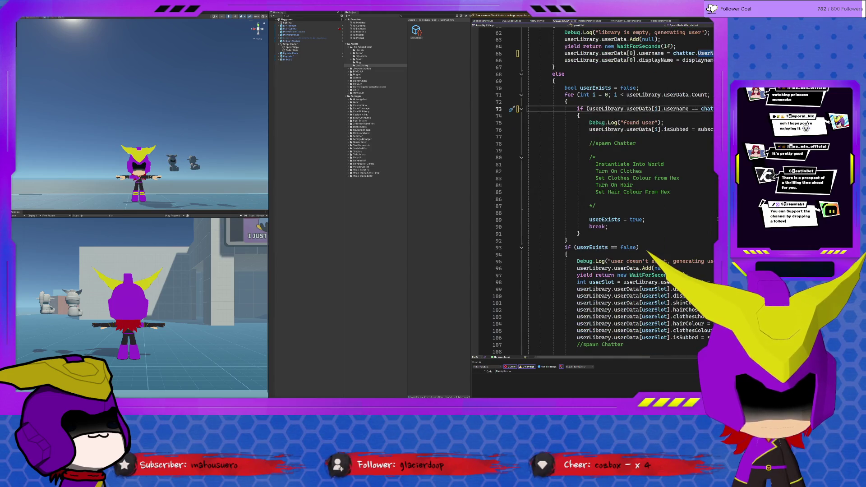
{"action": "left_click", "coordinate": [694, 289]}
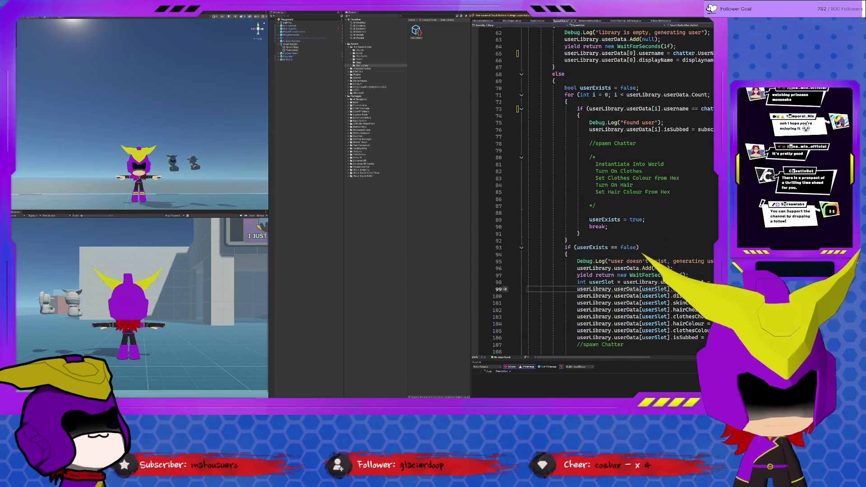
Replace displayname on line 66 with chatter.DisplayName
{"action": "scroll", "coordinate": [591, 189], "scroll_direction": "up", "scroll_amount": 18}
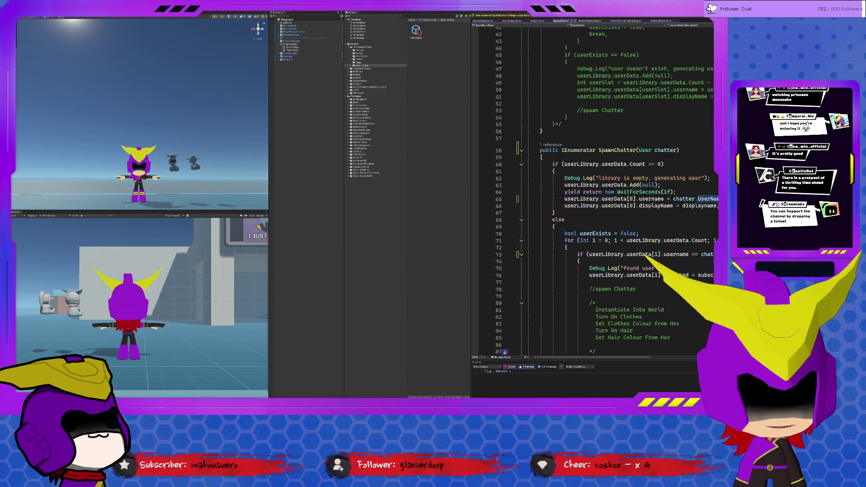
{"action": "scroll", "coordinate": [591, 189], "scroll_direction": "up", "scroll_amount": 2}
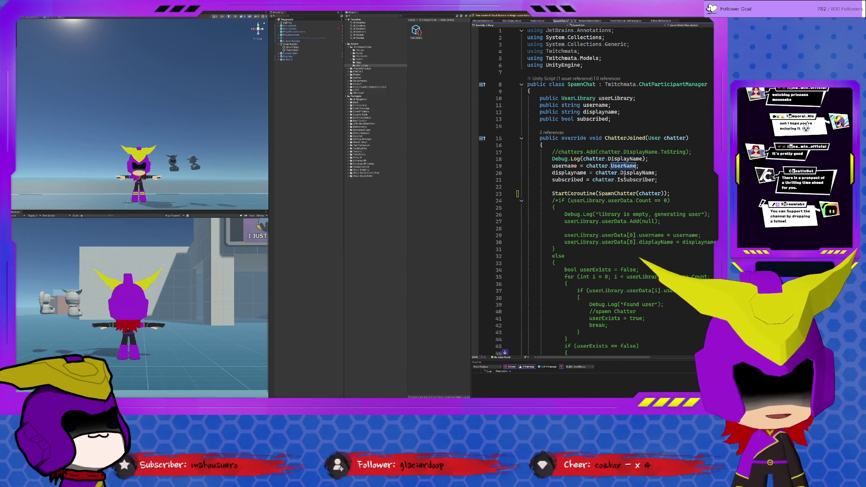
{"action": "left_click", "coordinate": [636, 173]}
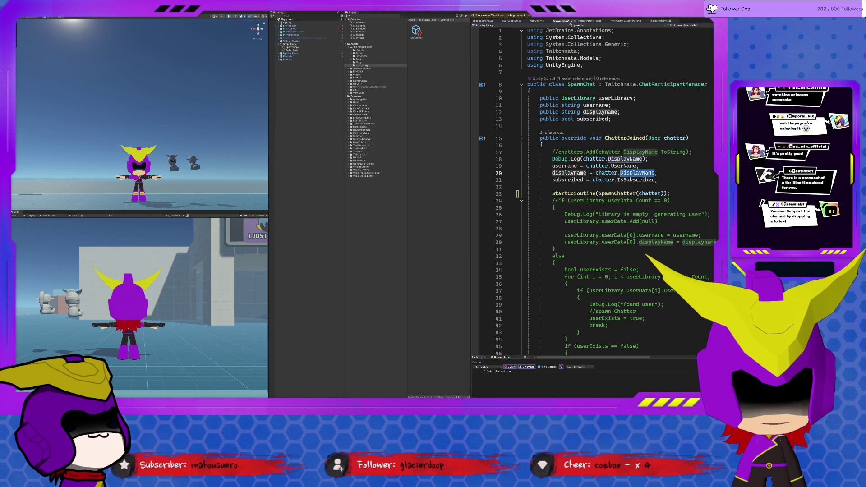
{"action": "left_click", "coordinate": [604, 172]}
{"action": "scroll", "coordinate": [591, 189], "scroll_direction": "down", "scroll_amount": 6}
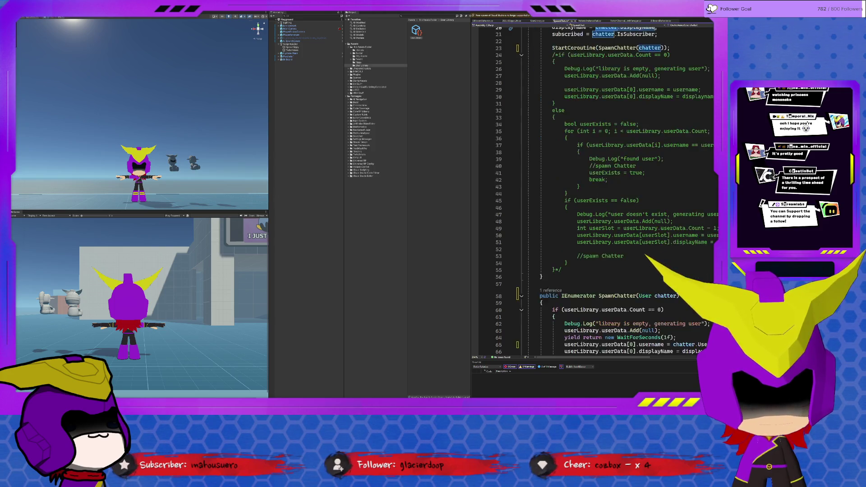
{"action": "scroll", "coordinate": [591, 190], "scroll_direction": "down", "scroll_amount": 6}
{"action": "double_click", "coordinate": [702, 226]}
{"action": "type", "text": "chatter.Disp"}
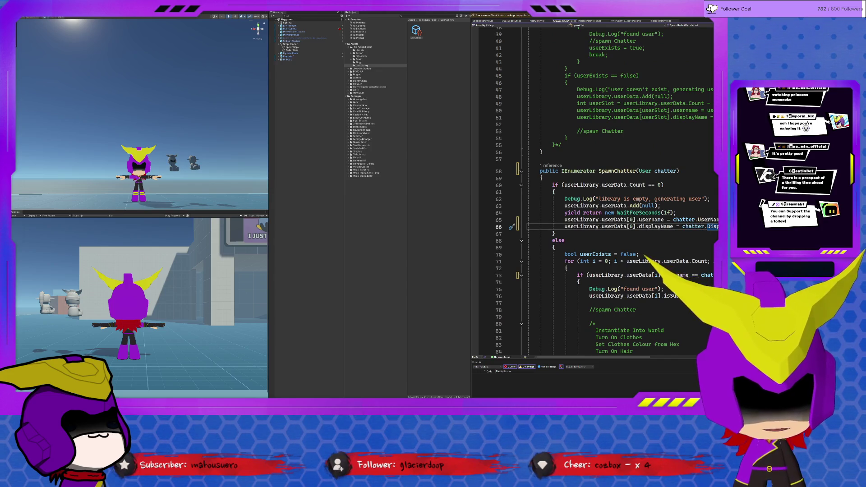
Replace subscribed with chatter.IsSubscriber on lines 76 and 106
{"action": "scroll", "coordinate": [646, 261], "scroll_direction": "down", "scroll_amount": 12}
{"action": "scroll", "coordinate": [682, 233], "scroll_direction": "up", "scroll_amount": 19}
{"action": "scroll", "coordinate": [682, 233], "scroll_direction": "up", "scroll_amount": 6}
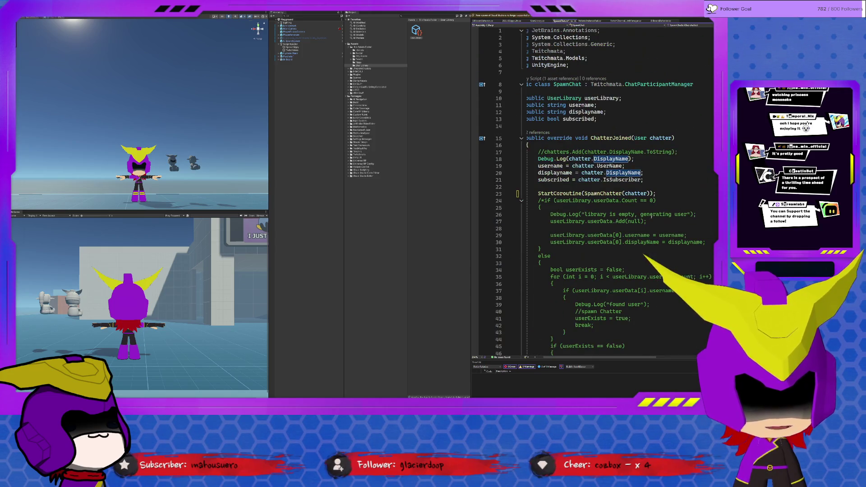
{"action": "left_click_drag", "start_coordinate": [578, 179], "coordinate": [640, 180]}
{"action": "scroll", "coordinate": [665, 209], "scroll_direction": "down", "scroll_amount": 13}
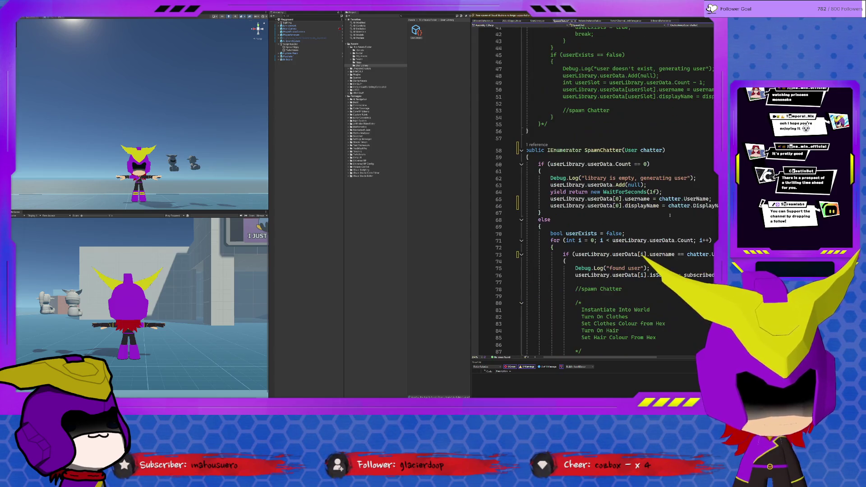
{"action": "double_click", "coordinate": [698, 274]}
{"action": "key", "text": "ctrl+v"}
{"action": "scroll", "coordinate": [698, 275], "scroll_direction": "down", "scroll_amount": 13}
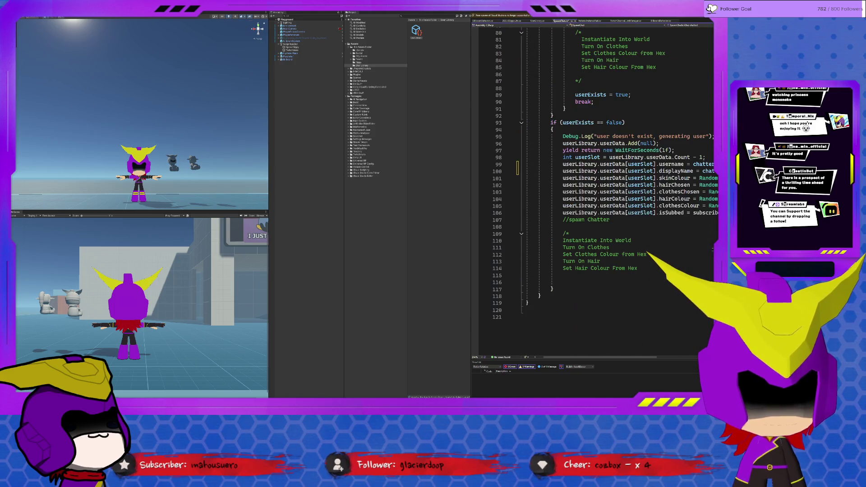
{"action": "double_click", "coordinate": [710, 213]}
{"action": "key", "text": "ctrl+v"}
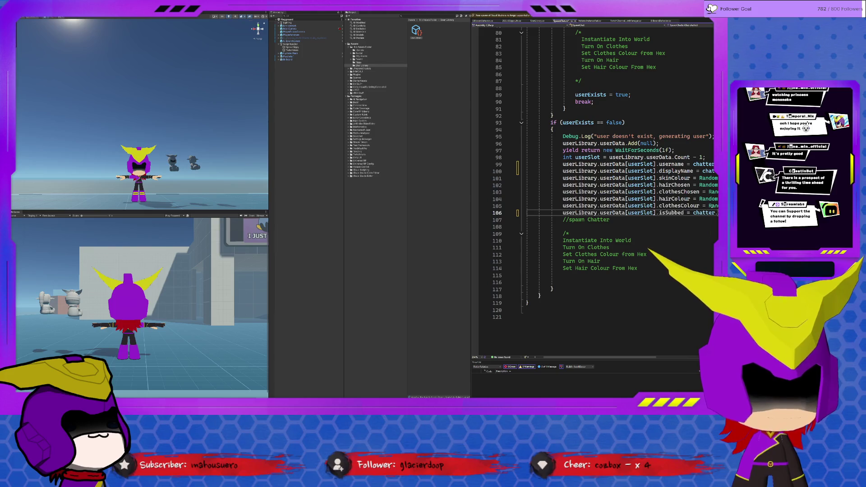
Wrap ChatterJoined's three field assignments (lines 19–21) in /* */ and save the script
{"action": "scroll", "coordinate": [655, 228], "scroll_direction": "up", "scroll_amount": 19}
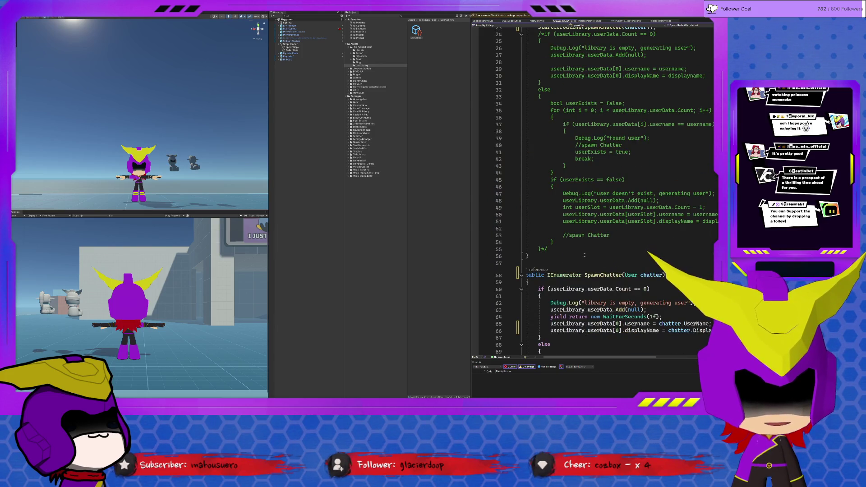
{"action": "scroll", "coordinate": [584, 256], "scroll_direction": "down", "scroll_amount": 5}
{"action": "scroll", "coordinate": [582, 225], "scroll_direction": "up", "scroll_amount": 13}
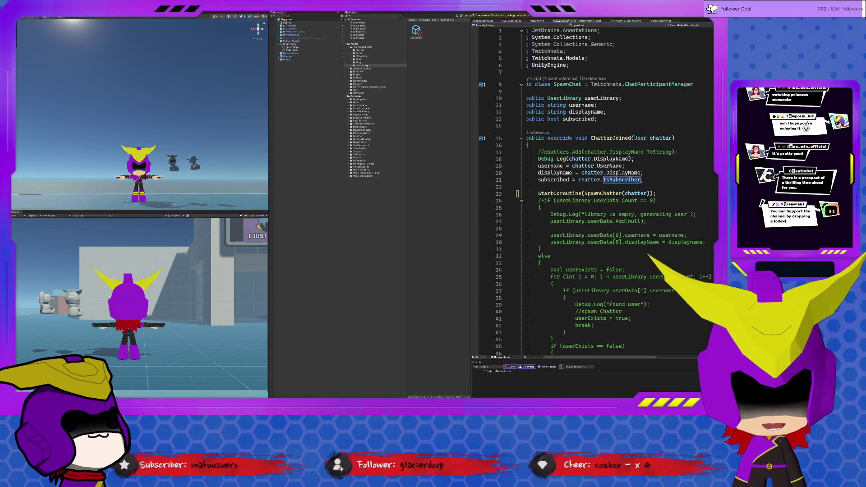
{"action": "left_click", "coordinate": [537, 166]}
{"action": "type", "text": "/*"}
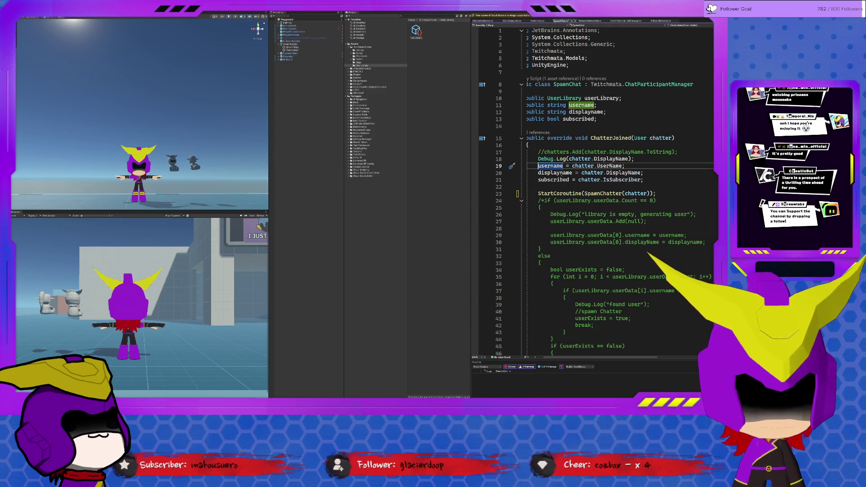
{"action": "left_click", "coordinate": [649, 180]}
{"action": "type", "text": "*/"}
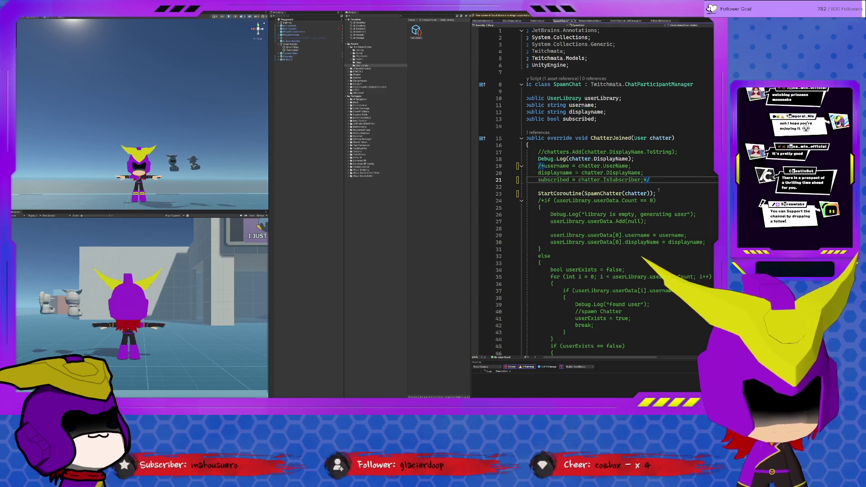
{"action": "scroll", "coordinate": [658, 289], "scroll_direction": "down", "scroll_amount": 20}
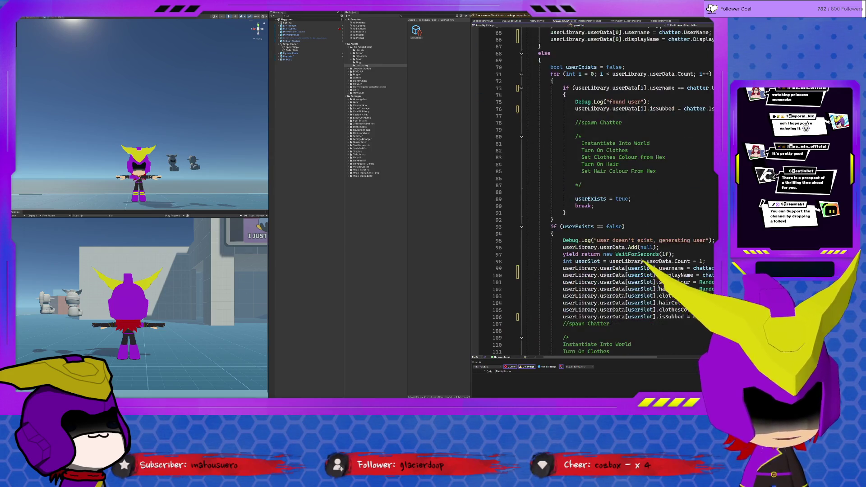
{"action": "scroll", "coordinate": [658, 287], "scroll_direction": "up", "scroll_amount": 9}
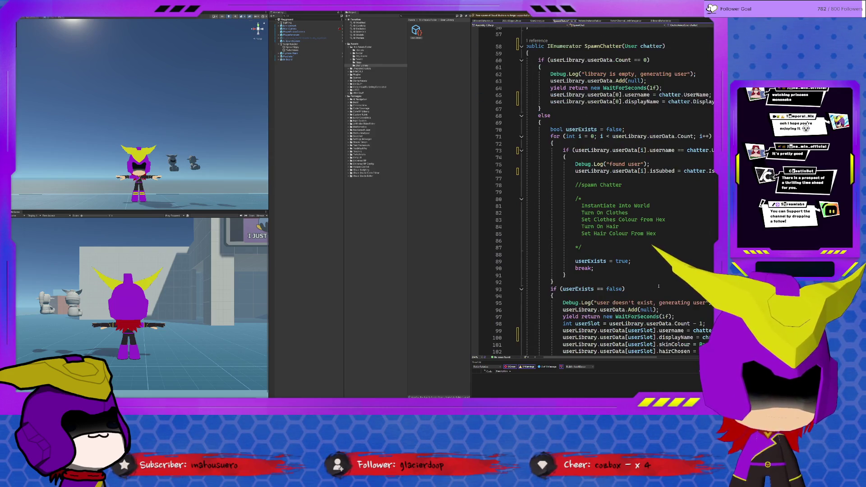
{"action": "scroll", "coordinate": [658, 286], "scroll_direction": "up", "scroll_amount": 19}
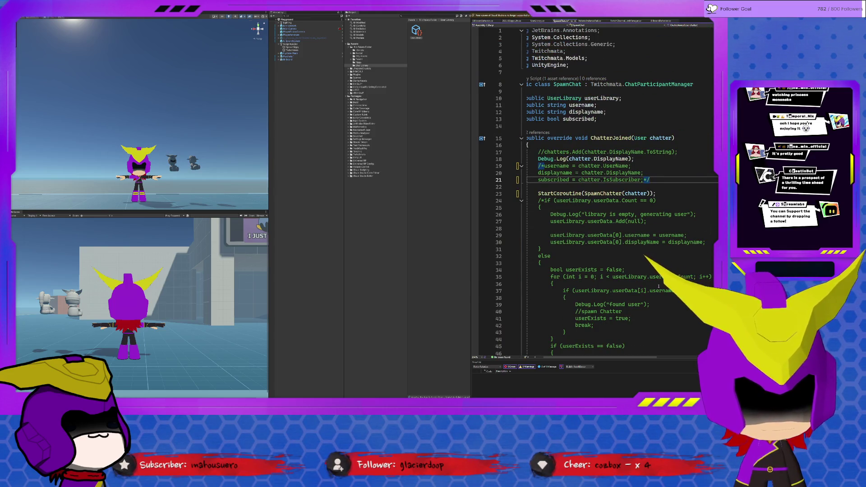
{"action": "key", "text": "ctrl+s"}
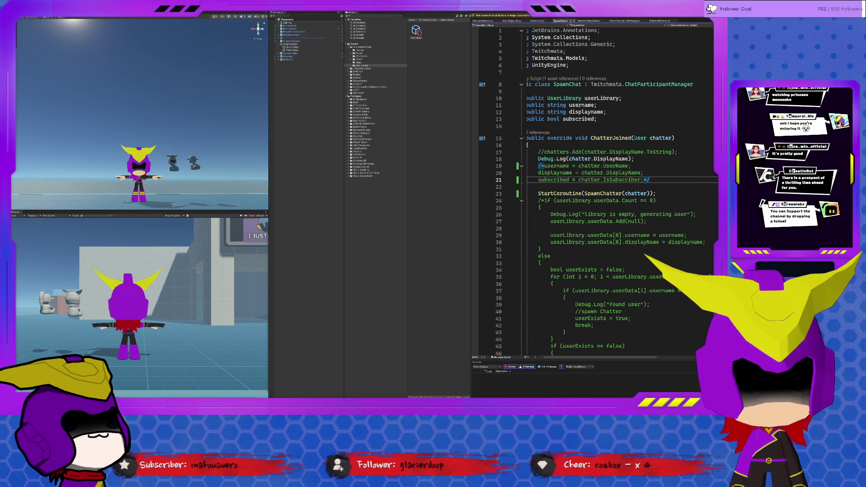
Switch from the code editor back to the Unity editor
{"action": "key", "text": "alt+Tab"}
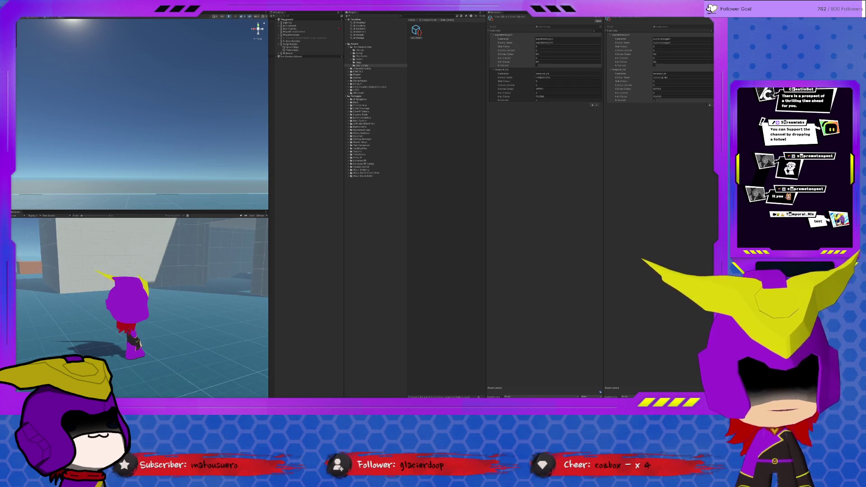
Check the second chatter's Username and Display Name fields without changing them
{"action": "left_click", "coordinate": [537, 75]}
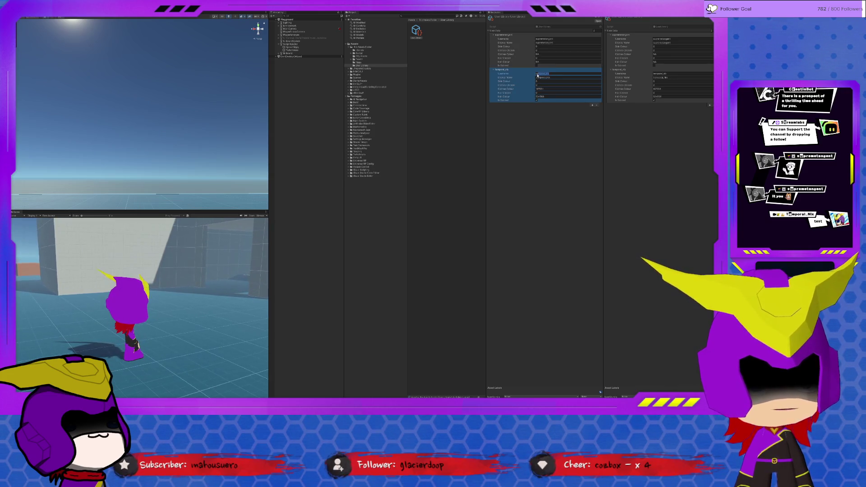
{"action": "key", "text": "Tab"}
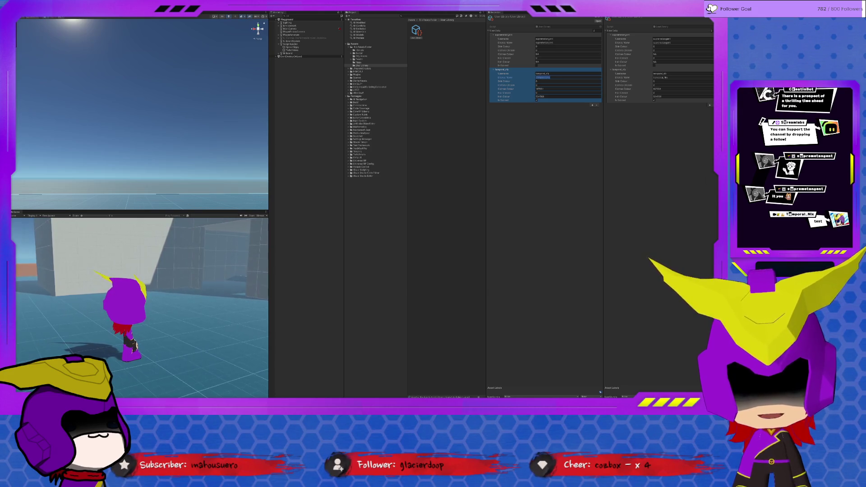
{"action": "key", "text": "Return"}
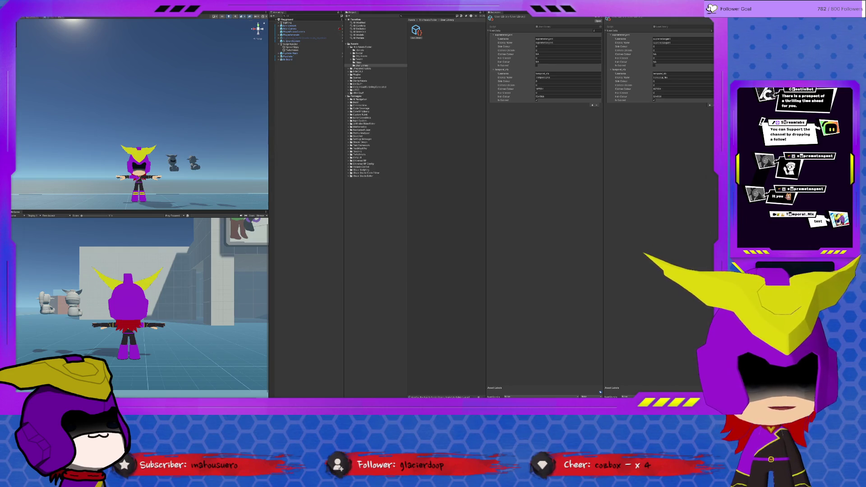
Switch from Unity over to the code editor
{"action": "key", "text": "alt+Tab"}
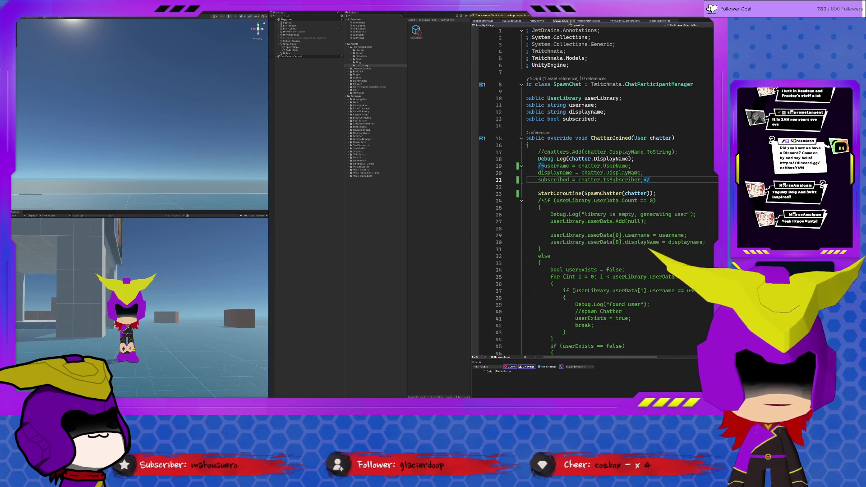
Return to Unity and expand a chatter entry in the User Library Inspector
{"action": "key", "text": "alt+Tab"}
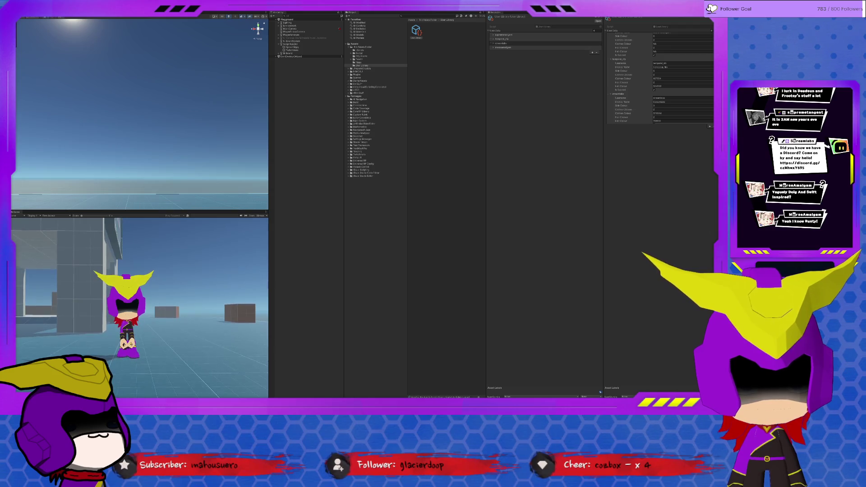
{"action": "left_click", "coordinate": [500, 43]}
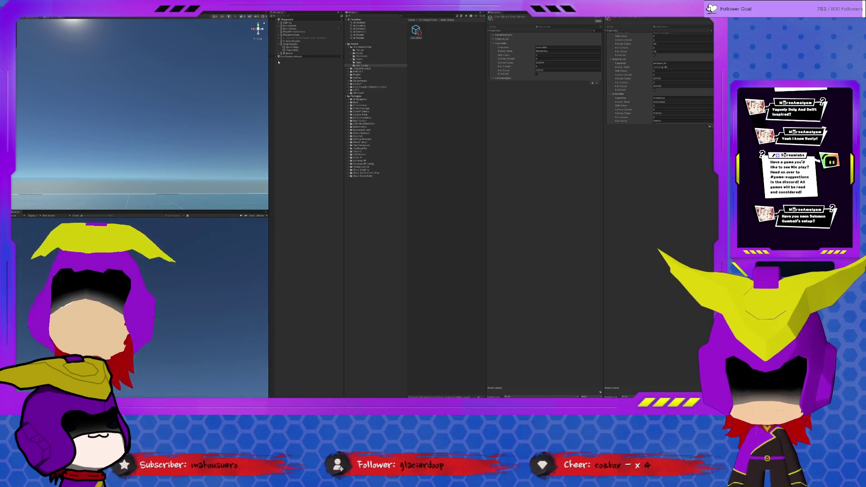
Exit Play Mode with Ctrl+P
{"action": "key", "text": "ctrl+p"}
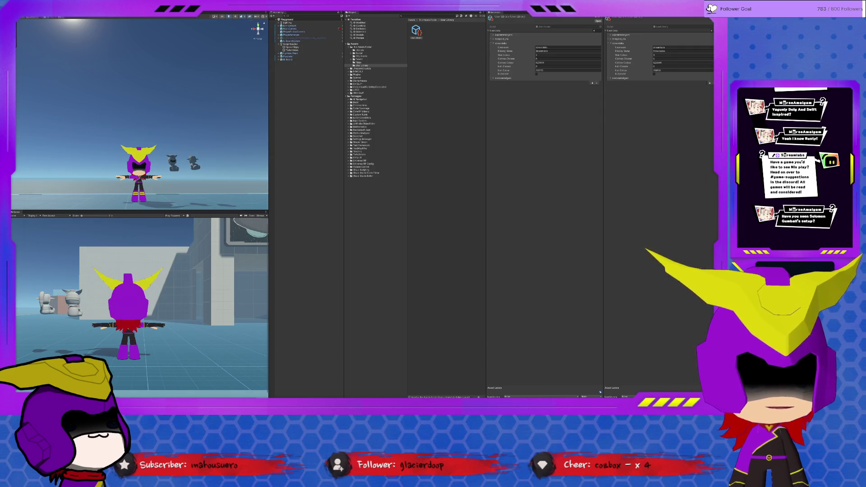
Switch from Unity to SpawnChat.cs in the code editor
{"action": "key", "text": "alt+Tab"}
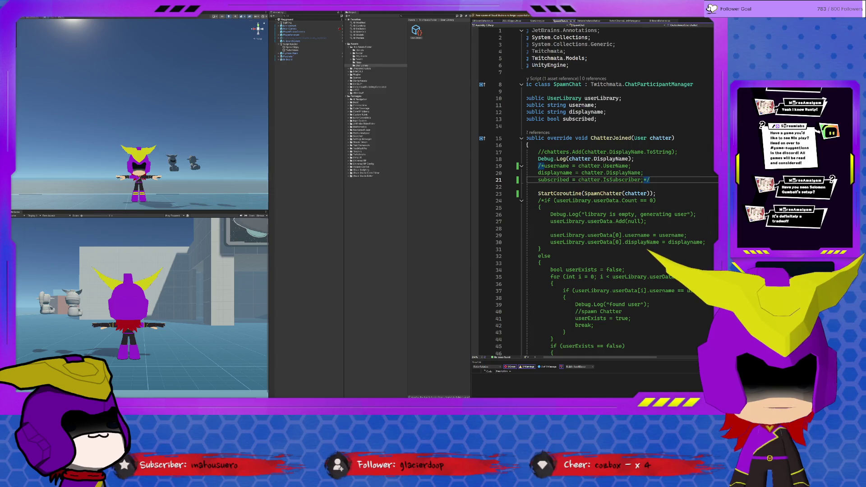
Switch from Rider back to the Unity editor
{"action": "key", "text": "alt+Tab"}
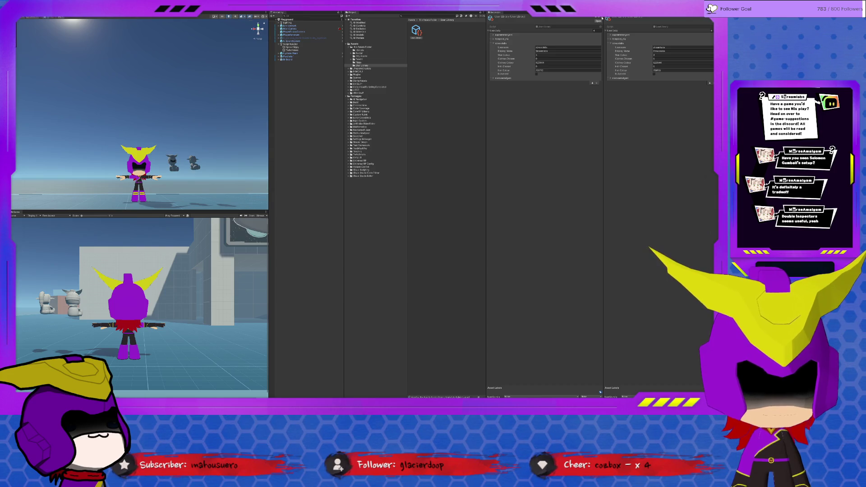
Fold up each expanded User Data element so only the entry names remain
{"action": "left_click", "coordinate": [493, 35]}
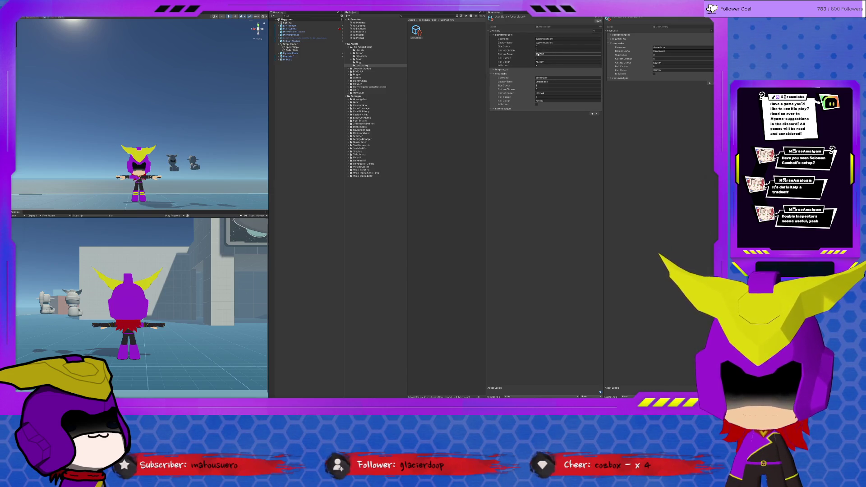
{"action": "left_click", "coordinate": [495, 109]}
{"action": "left_click", "coordinate": [495, 109]}
{"action": "left_click", "coordinate": [493, 73]}
{"action": "left_click", "coordinate": [501, 36]}
{"action": "left_click", "coordinate": [493, 34]}
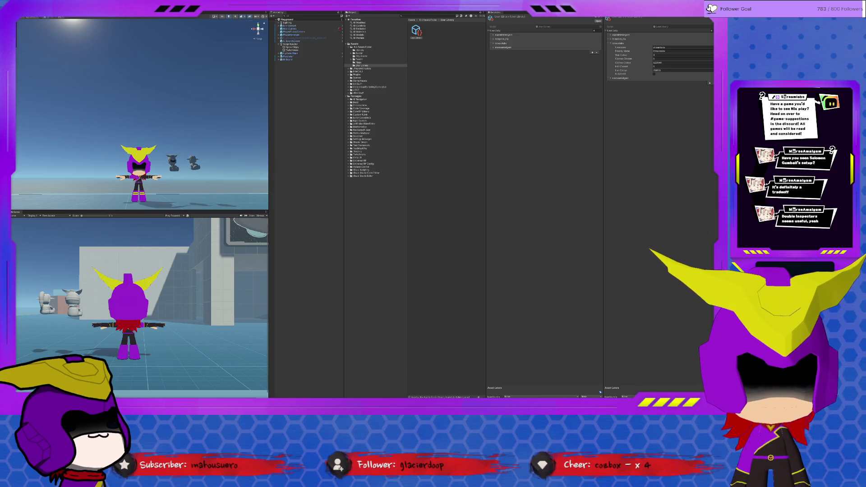
Switch to SpawnChat.cs, scroll to the new-user block and select the username lines 99–100
{"action": "key", "text": "alt+Tab"}
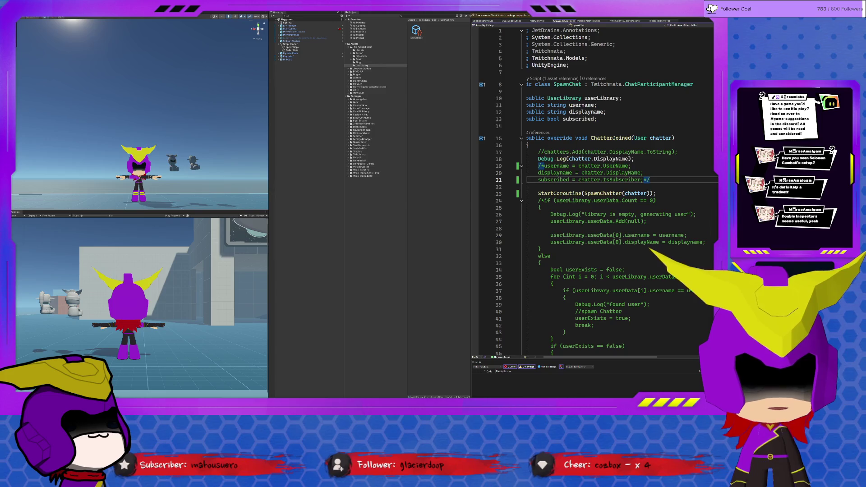
{"action": "scroll", "coordinate": [698, 192], "scroll_direction": "down", "scroll_amount": 15}
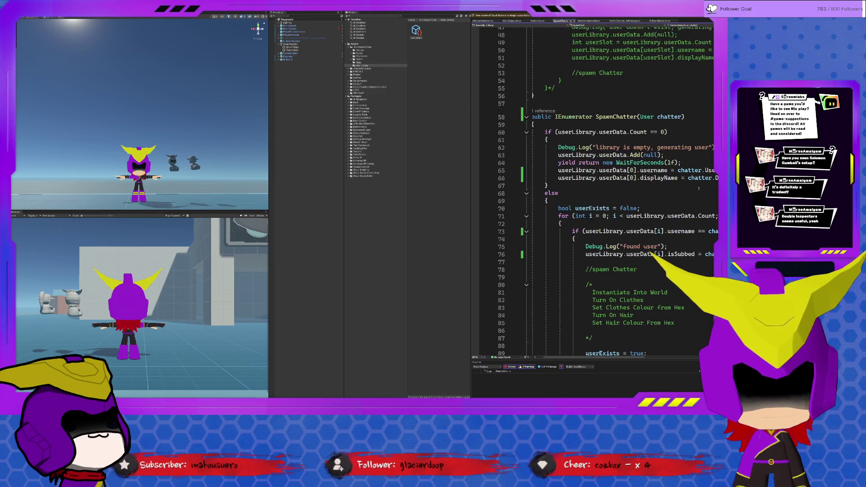
{"action": "scroll", "coordinate": [698, 192], "scroll_direction": "down", "scroll_amount": 12}
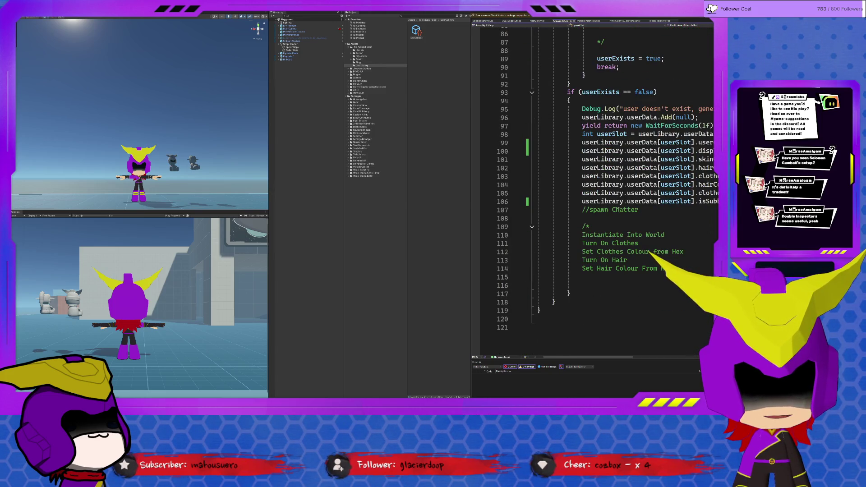
{"action": "mouse_move", "coordinate": [563, 357]}
{"action": "left_mouse_down"}
{"action": "mouse_move", "coordinate": [594, 352]}
{"action": "mouse_move", "coordinate": [581, 352]}
{"action": "left_mouse_up"}
{"action": "double_click", "coordinate": [666, 142]}
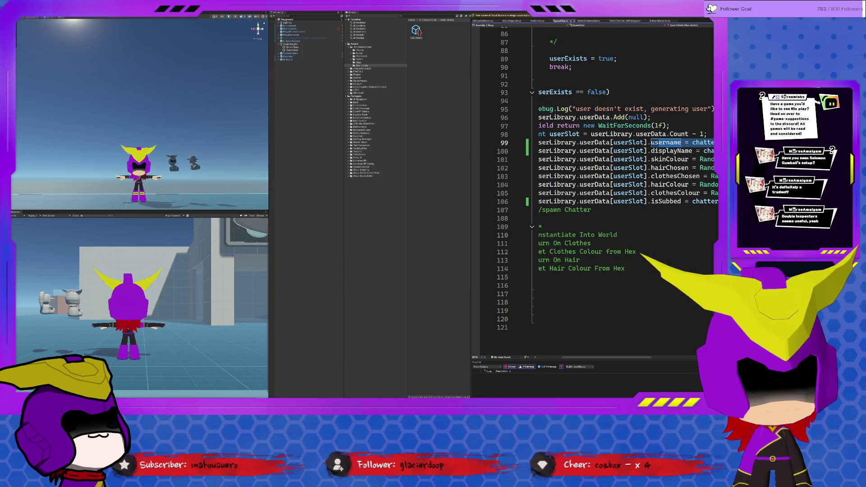
{"action": "key", "text": "shift+Down"}
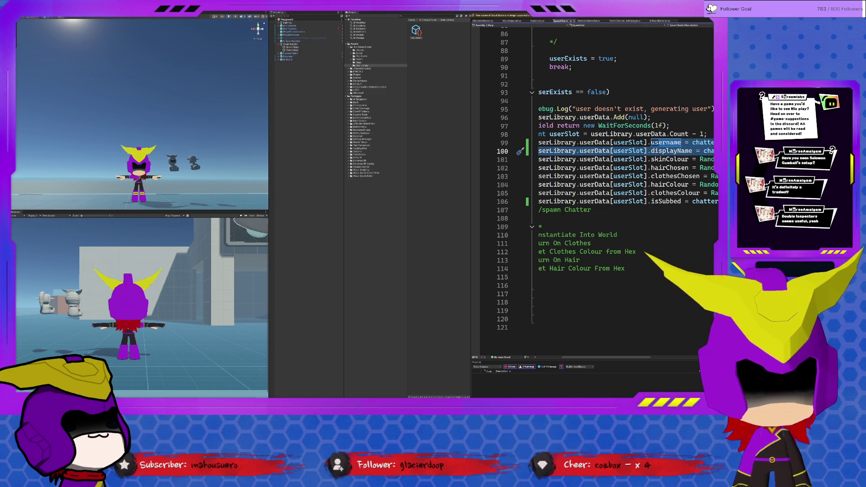
{"action": "scroll", "coordinate": [673, 258], "scroll_direction": "down", "scroll_amount": 1}
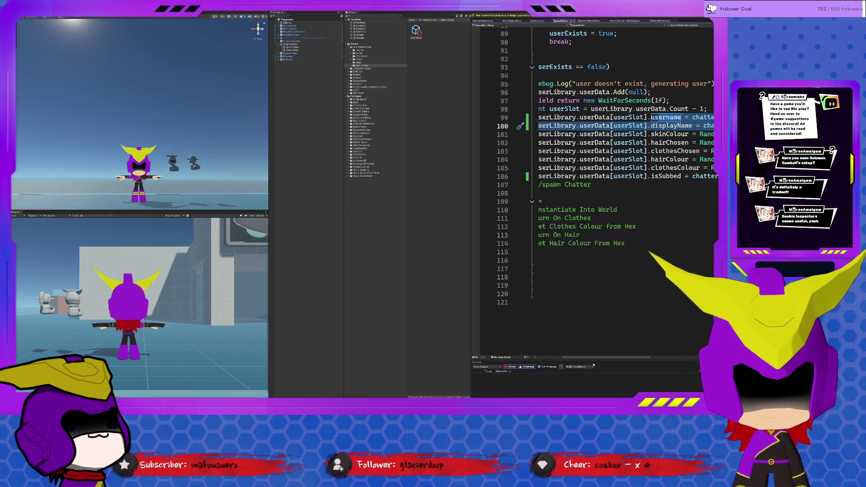
{"action": "left_click_drag", "start_coordinate": [605, 358], "coordinate": [638, 360]}
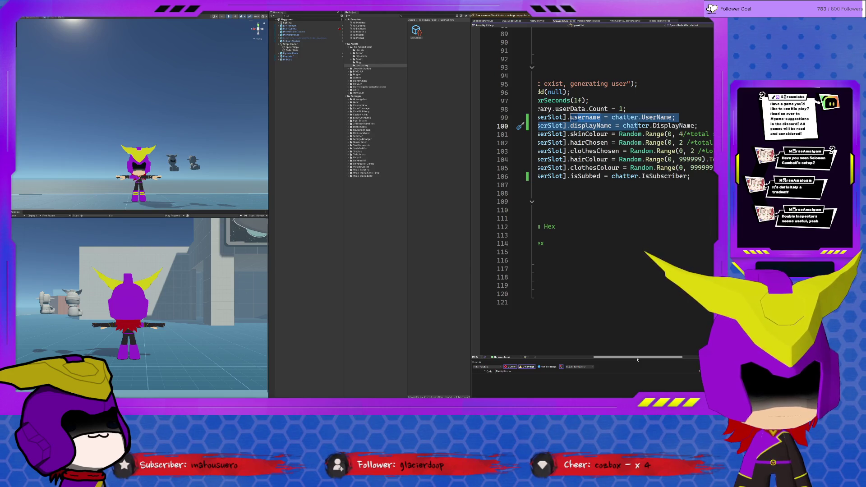
{"action": "mouse_move", "coordinate": [638, 360]}
{"action": "left_mouse_down"}
{"action": "mouse_move", "coordinate": [662, 357]}
{"action": "mouse_move", "coordinate": [582, 352]}
{"action": "left_mouse_up"}
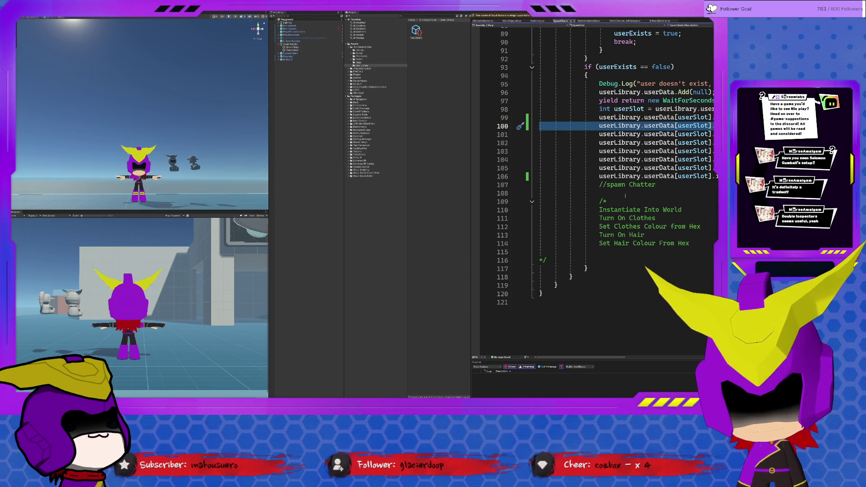
{"action": "scroll", "coordinate": [625, 195], "scroll_direction": "up", "scroll_amount": 4}
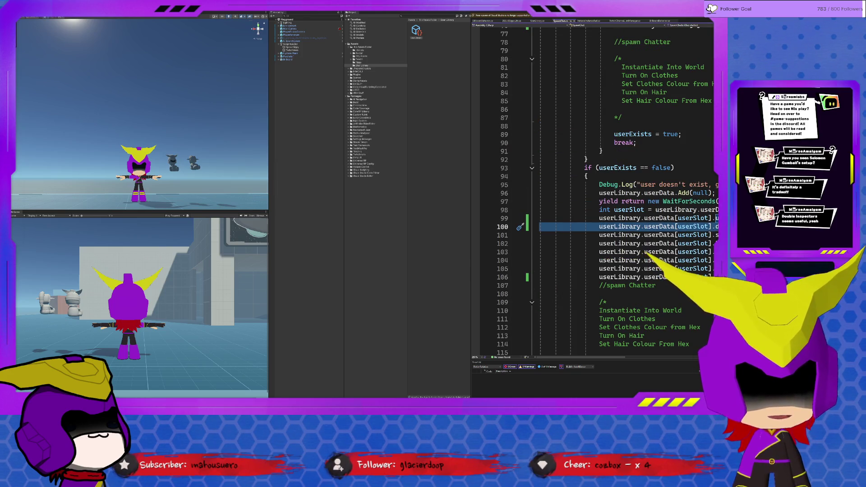
{"action": "scroll", "coordinate": [607, 191], "scroll_direction": "up", "scroll_amount": 11}
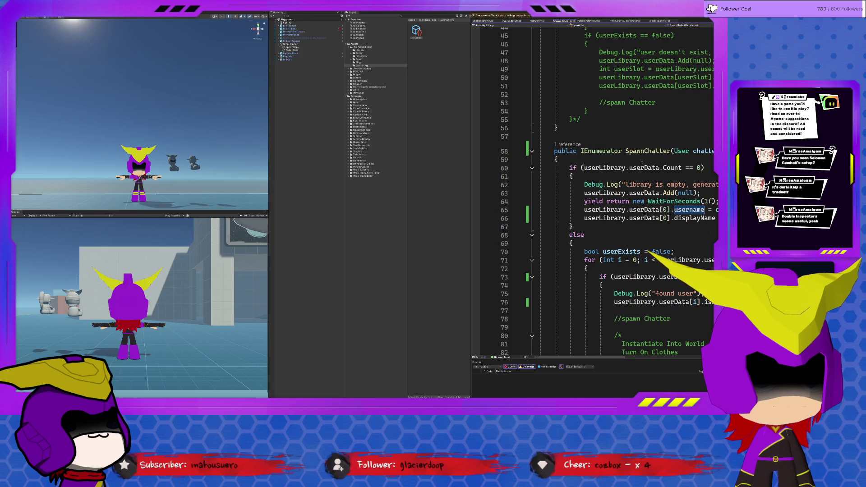
{"action": "scroll", "coordinate": [596, 189], "scroll_direction": "down", "scroll_amount": 10}
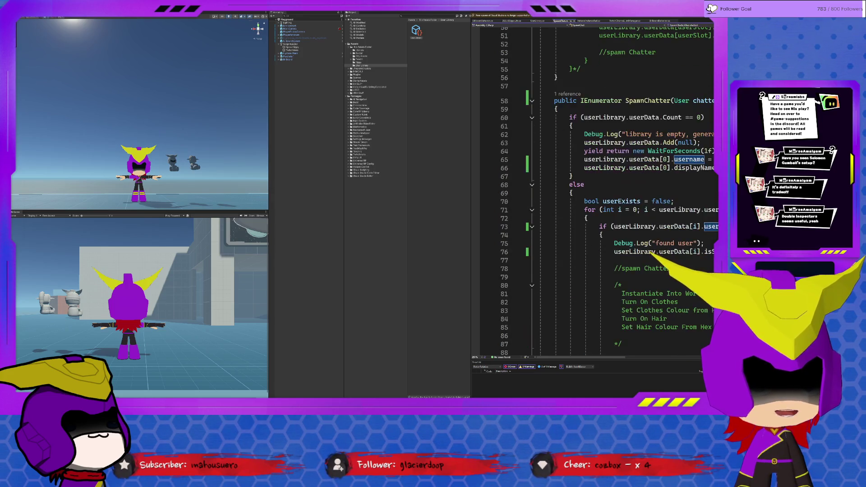
Select the name, skinColour, clothes and isSubbed assignments on lines 99–106 to review them
{"action": "left_click", "coordinate": [632, 226]}
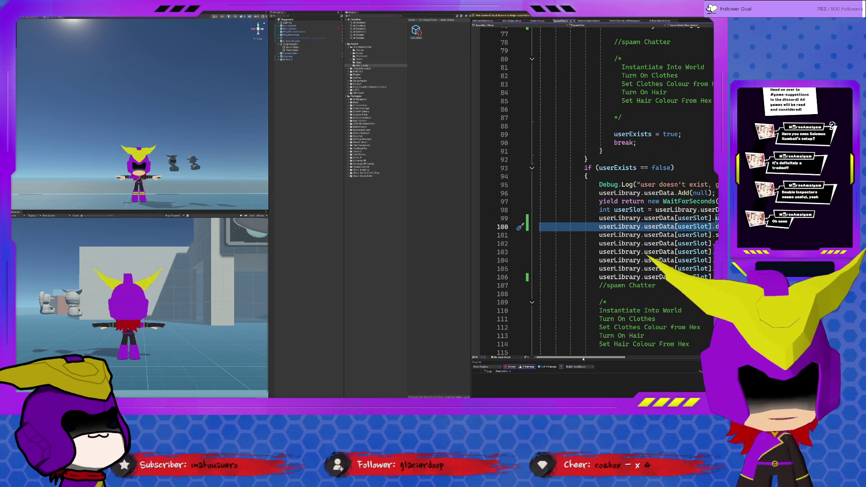
{"action": "scroll", "coordinate": [633, 353], "scroll_direction": "right", "scroll_amount": 4}
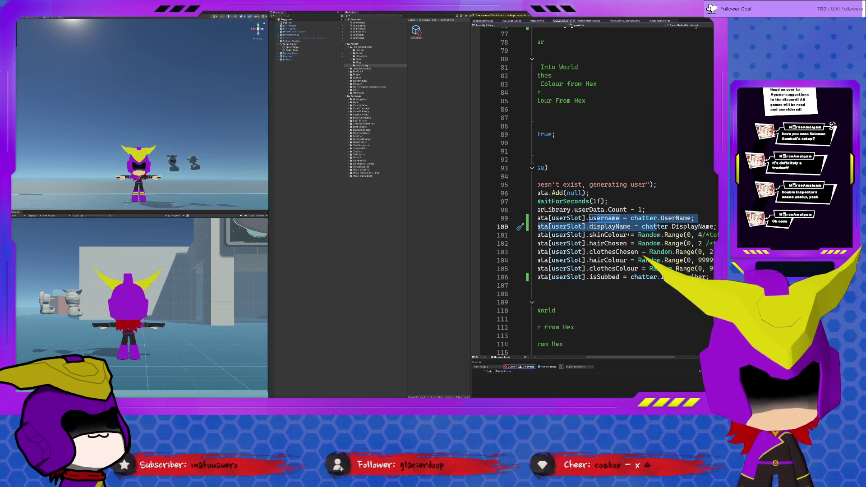
{"action": "left_click", "coordinate": [601, 218]}
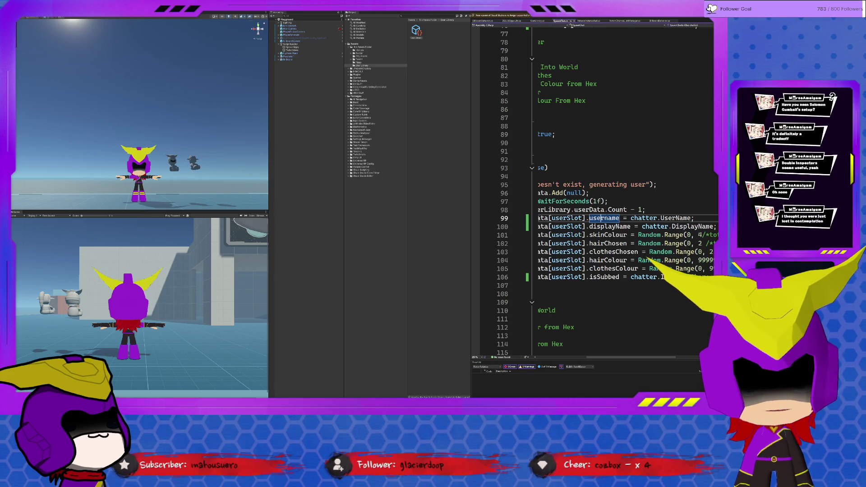
{"action": "left_click_drag", "start_coordinate": [660, 217], "coordinate": [686, 226]}
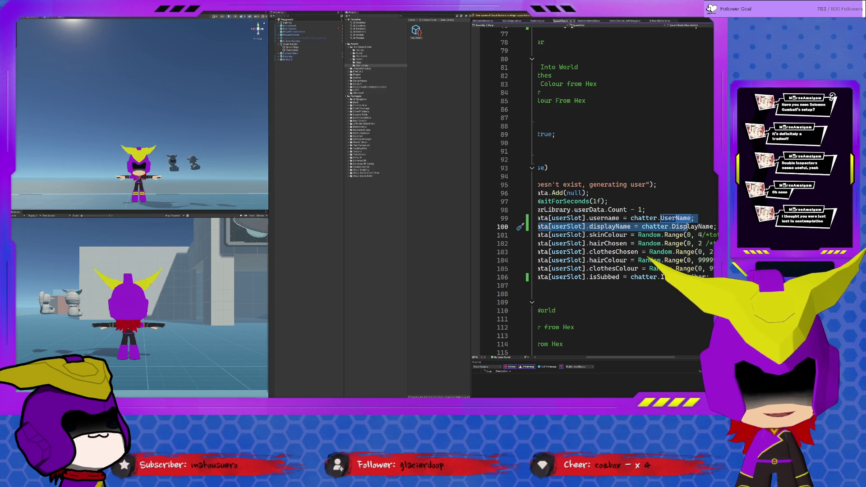
{"action": "left_click_drag", "start_coordinate": [687, 226], "coordinate": [702, 227]}
{"action": "left_click", "coordinate": [589, 235]}
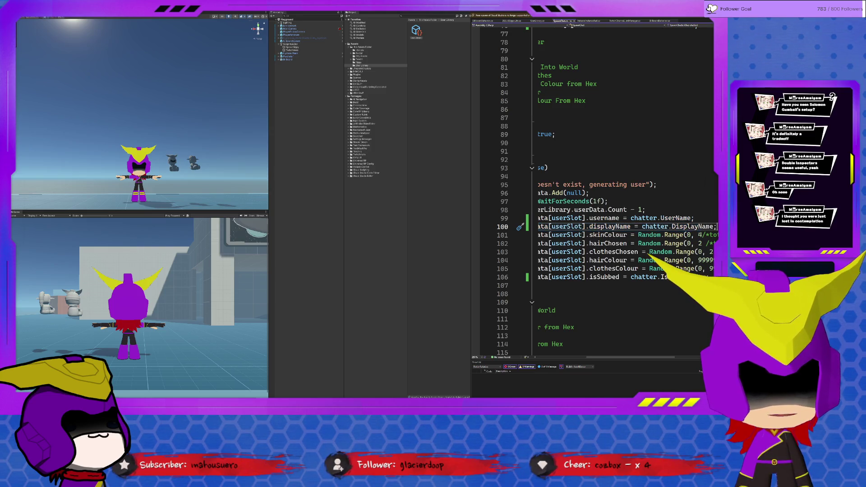
{"action": "mouse_move", "coordinate": [589, 235]}
{"action": "left_mouse_down"}
{"action": "mouse_move", "coordinate": [627, 235]}
{"action": "mouse_move", "coordinate": [608, 252]}
{"action": "mouse_move", "coordinate": [609, 276]}
{"action": "mouse_move", "coordinate": [608, 244]}
{"action": "mouse_move", "coordinate": [608, 268]}
{"action": "left_mouse_up"}
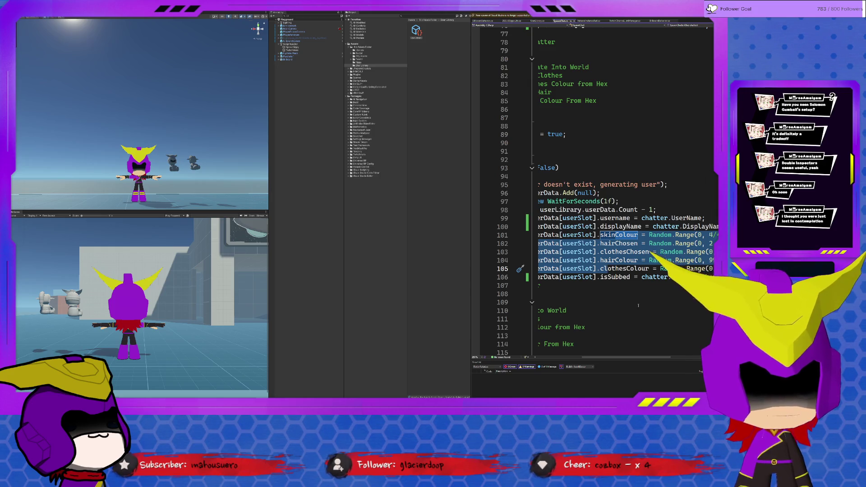
{"action": "left_click", "coordinate": [618, 311]}
{"action": "left_click", "coordinate": [631, 268]}
{"action": "left_click", "coordinate": [635, 277]}
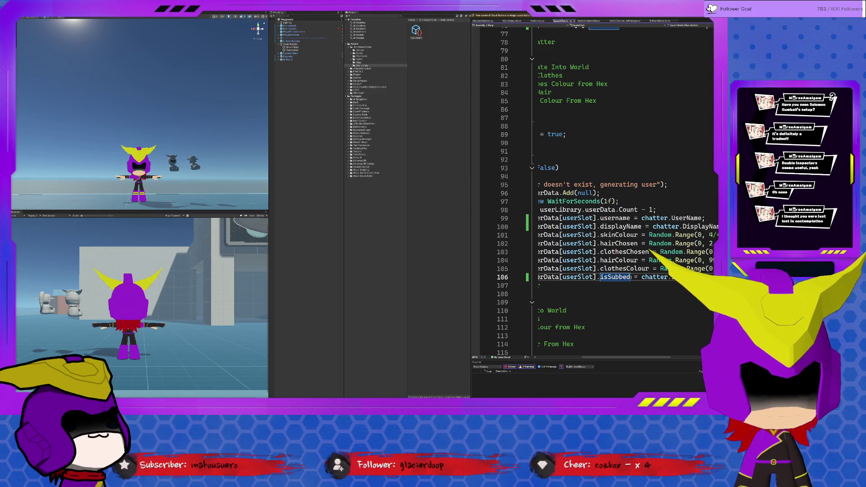
{"action": "mouse_move", "coordinate": [630, 359]}
{"action": "left_mouse_down"}
{"action": "mouse_move", "coordinate": [653, 358]}
{"action": "mouse_move", "coordinate": [639, 358]}
{"action": "left_mouse_up"}
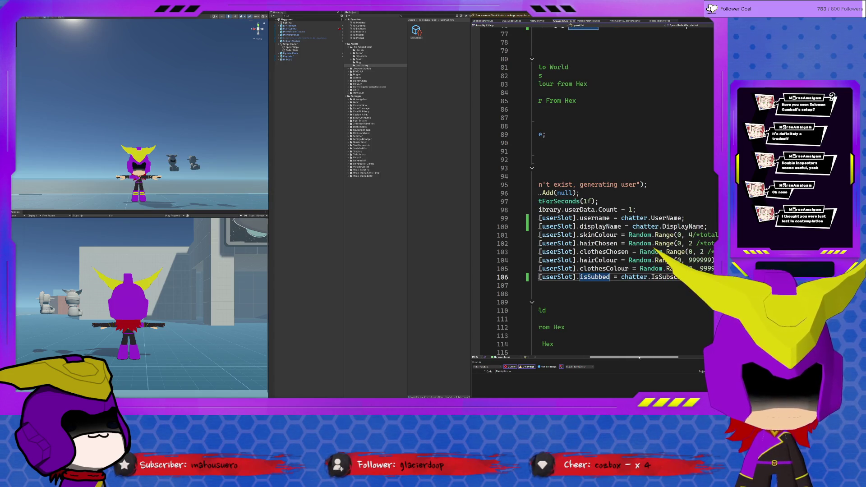
{"action": "mouse_move", "coordinate": [639, 358]}
{"action": "left_mouse_down"}
{"action": "mouse_move", "coordinate": [592, 354]}
{"action": "mouse_move", "coordinate": [600, 355]}
{"action": "left_mouse_up"}
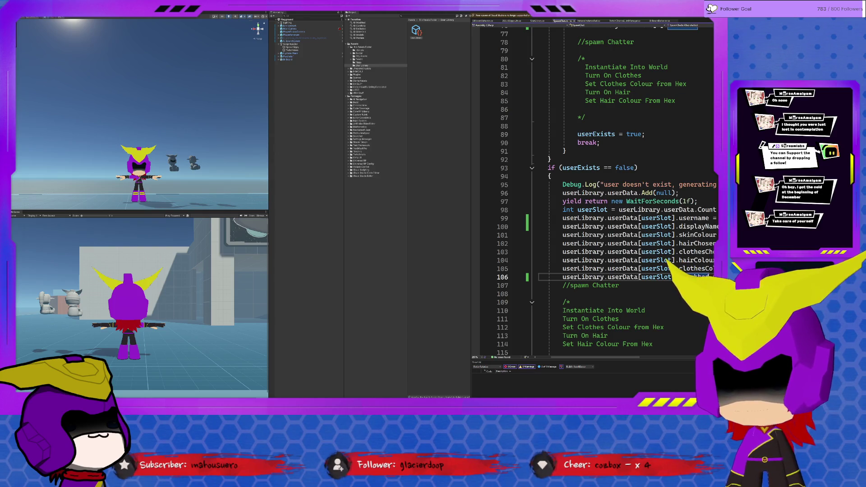
Retype the isSubbed field name on line 106, accepting the IntelliSense completion
{"action": "type", "text": "i"}
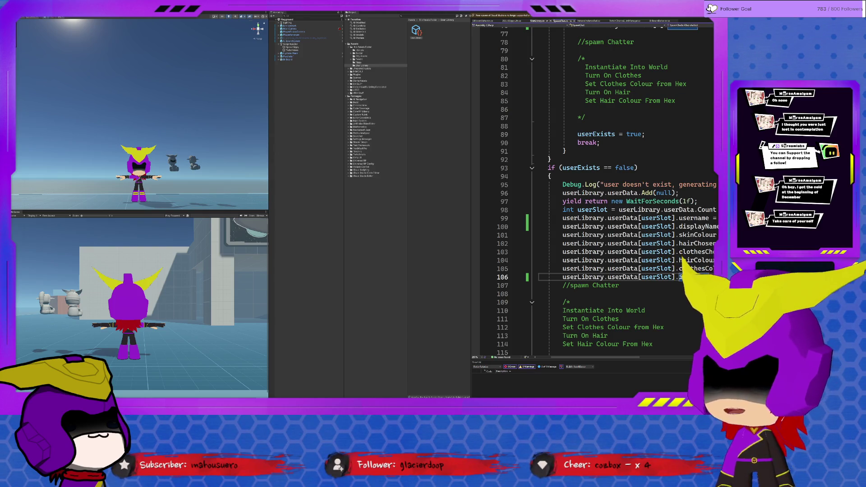
{"action": "type", "text": "sS"}
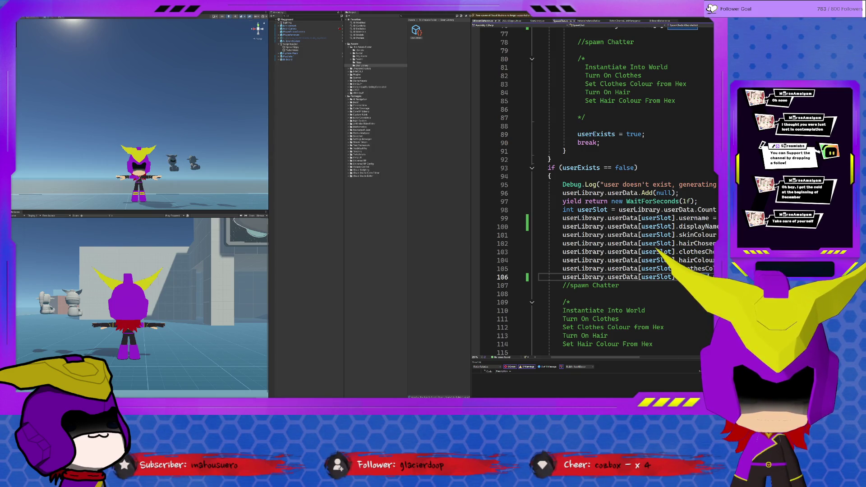
{"action": "left_click", "coordinate": [292, 51]}
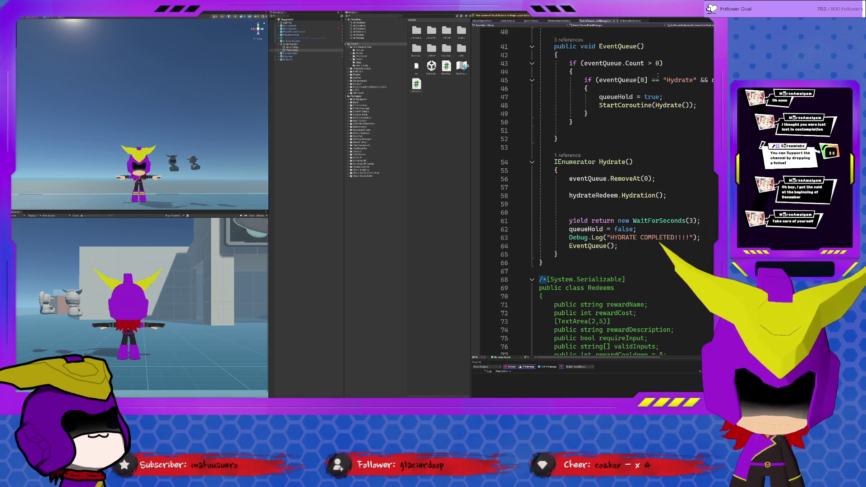
Fit lines 9–56 of TwitchChannelPointManager on screen and select the TestRewardRedeemed handler start
{"action": "scroll", "coordinate": [658, 74], "scroll_direction": "up", "scroll_amount": 13}
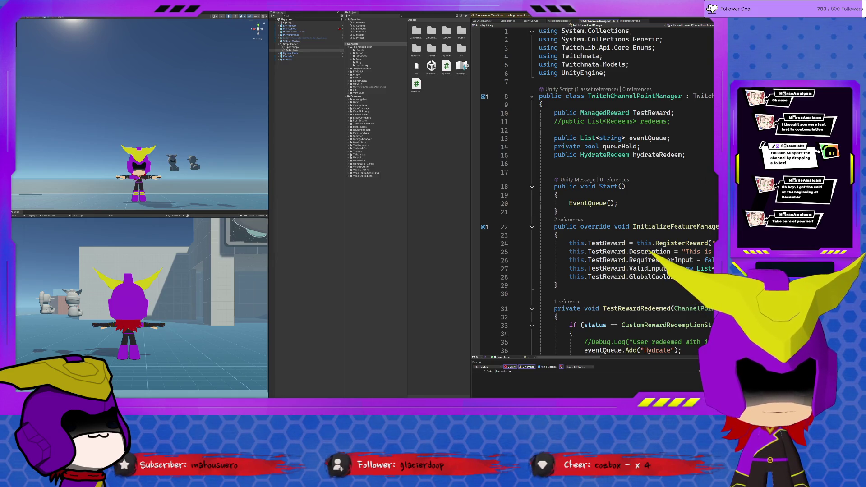
{"action": "scroll", "coordinate": [649, 251], "scroll_direction": "down", "scroll_amount": 2}
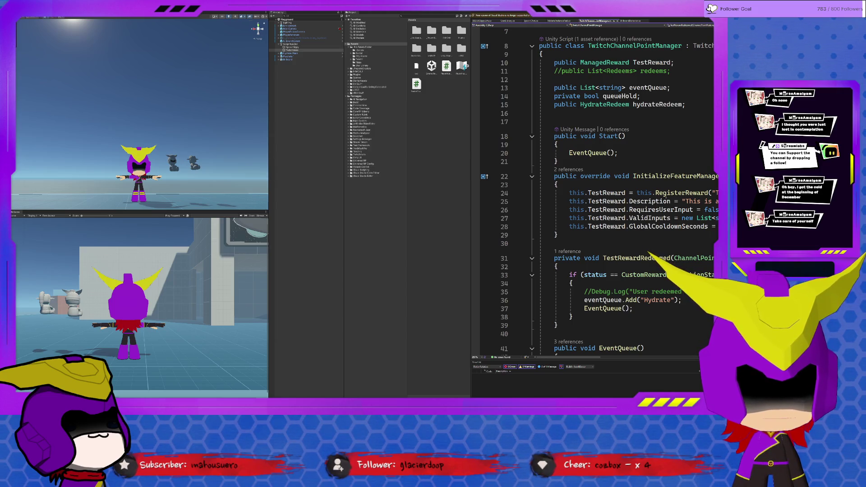
{"action": "left_click_drag", "start_coordinate": [605, 193], "coordinate": [652, 227]}
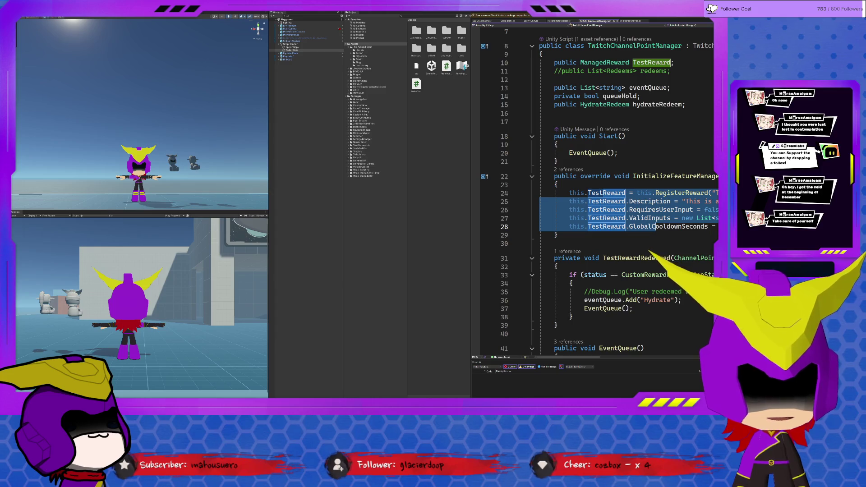
{"action": "left_click", "coordinate": [652, 227]}
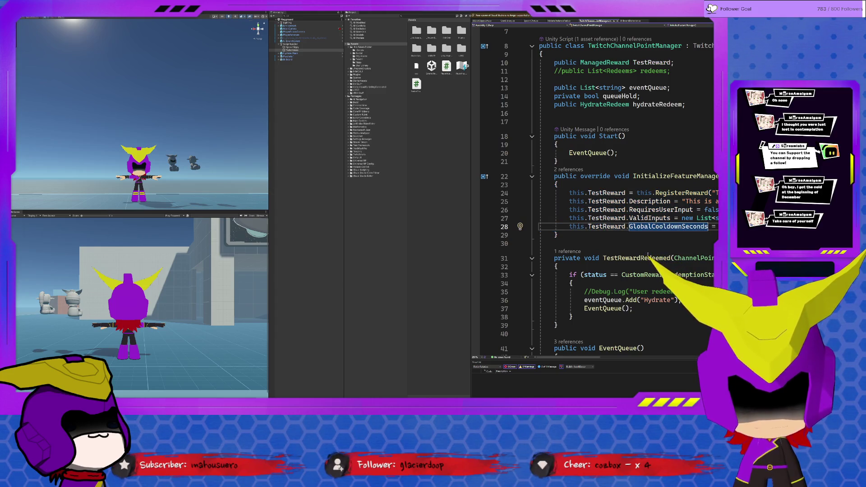
{"action": "scroll", "coordinate": [608, 340], "scroll_direction": "down", "scroll_amount": 1}
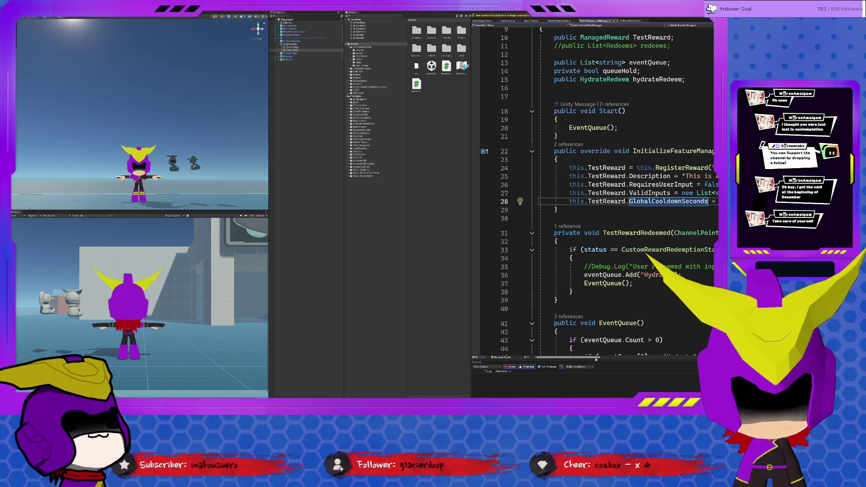
{"action": "mouse_move", "coordinate": [595, 358]}
{"action": "left_mouse_down"}
{"action": "mouse_move", "coordinate": [607, 358]}
{"action": "mouse_move", "coordinate": [585, 354]}
{"action": "left_mouse_up"}
{"action": "scroll", "coordinate": [644, 300], "scroll_direction": "down", "scroll_amount": 5, "text": "ctrl"}
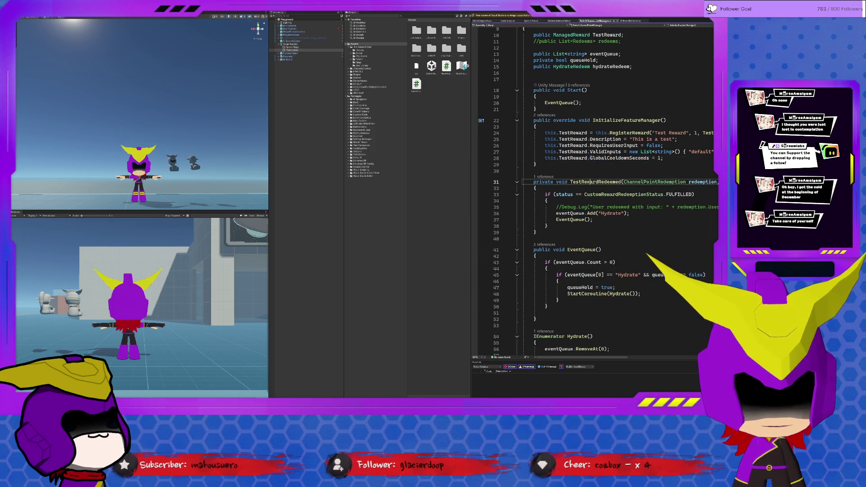
{"action": "mouse_move", "coordinate": [621, 182]}
{"action": "left_mouse_down"}
{"action": "mouse_move", "coordinate": [593, 195]}
{"action": "mouse_move", "coordinate": [595, 208]}
{"action": "left_mouse_up"}
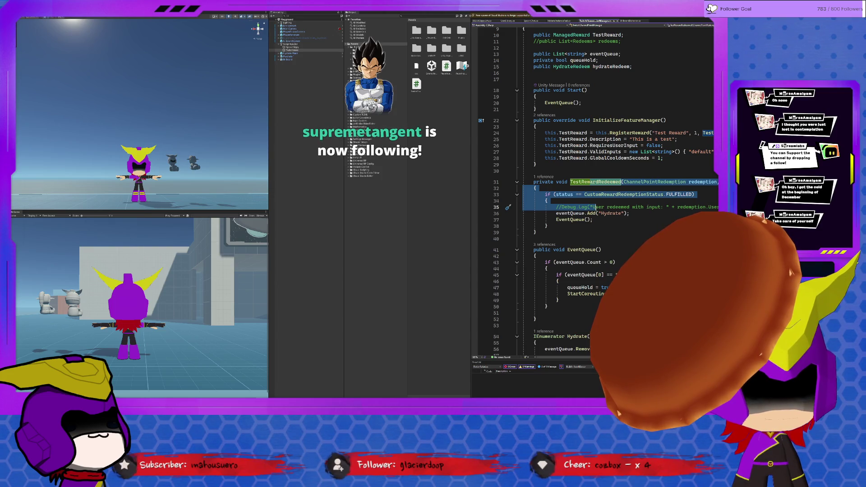
{"action": "left_click", "coordinate": [627, 210]}
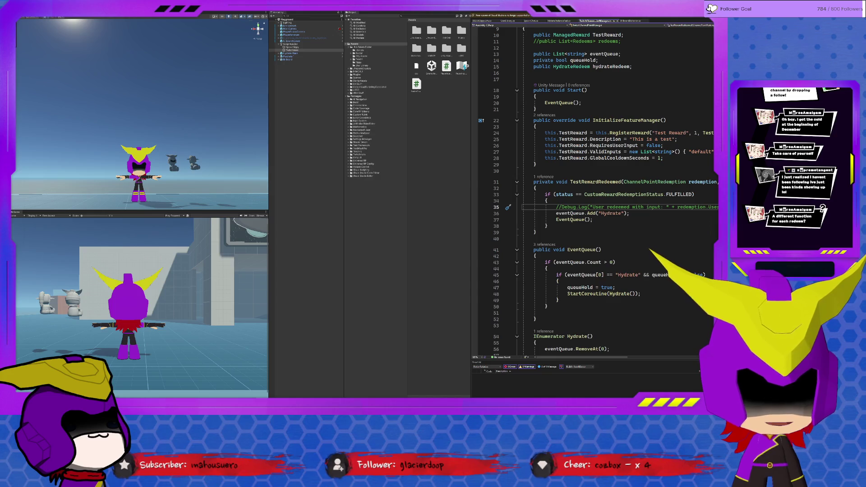
{"action": "left_click", "coordinate": [634, 219]}
{"action": "left_click", "coordinate": [569, 181]}
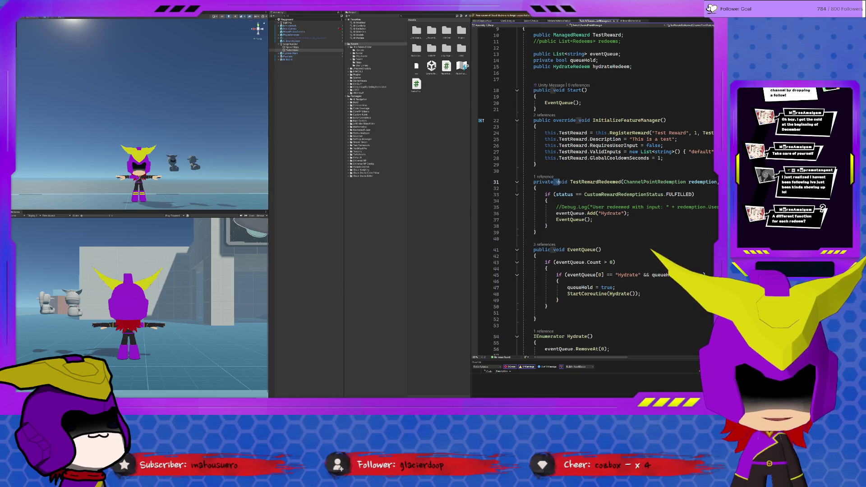
{"action": "left_click_drag", "start_coordinate": [573, 182], "coordinate": [623, 182]}
{"action": "left_click", "coordinate": [622, 182]}
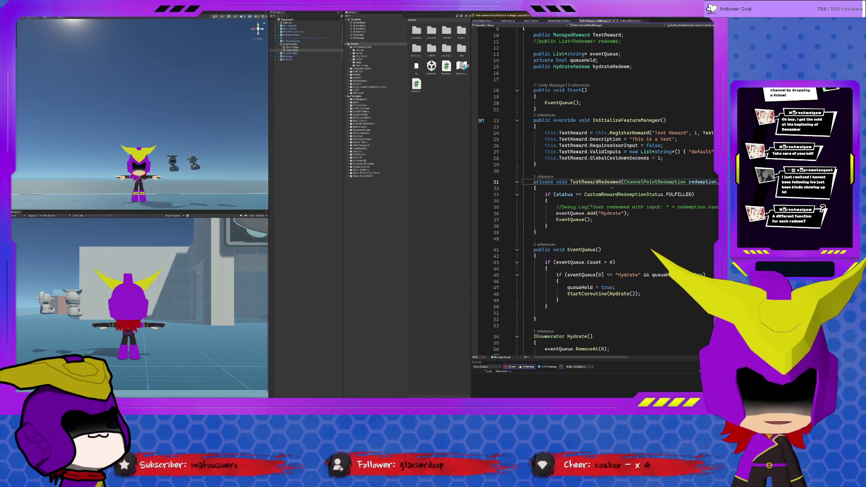
{"action": "left_click_drag", "start_coordinate": [624, 182], "coordinate": [685, 182]}
{"action": "left_click", "coordinate": [689, 182]}
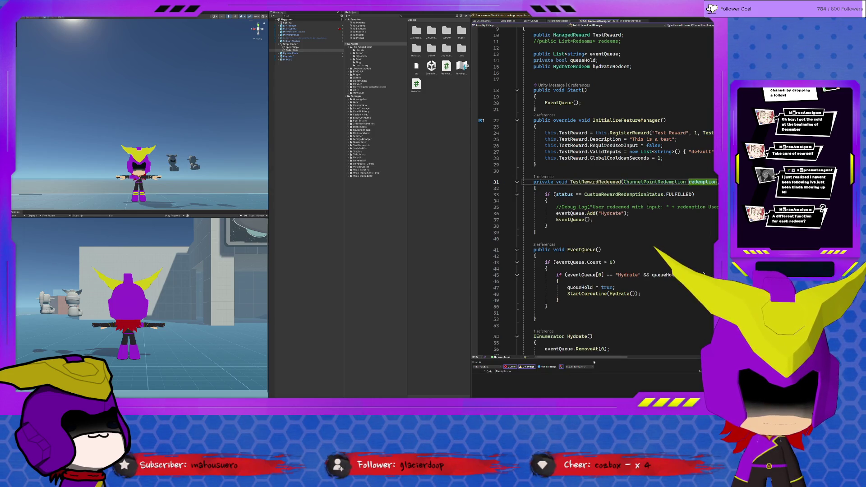
{"action": "left_click_drag", "start_coordinate": [594, 357], "coordinate": [631, 355]}
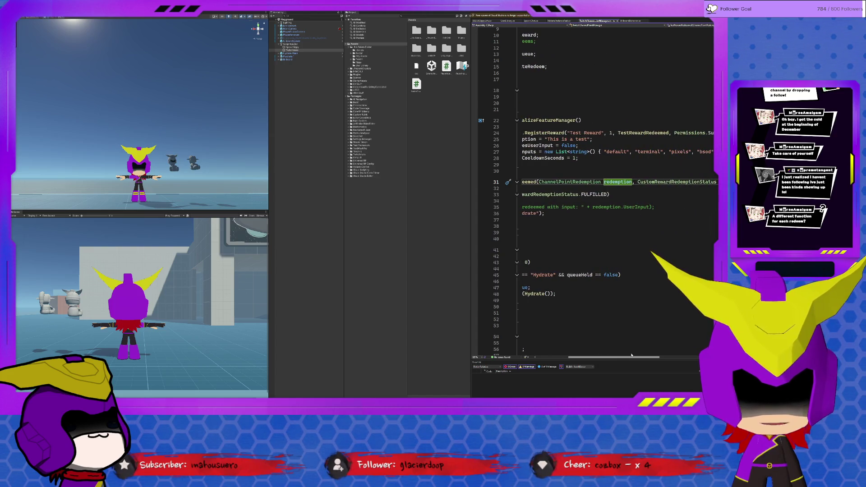
{"action": "left_click", "coordinate": [621, 182]}
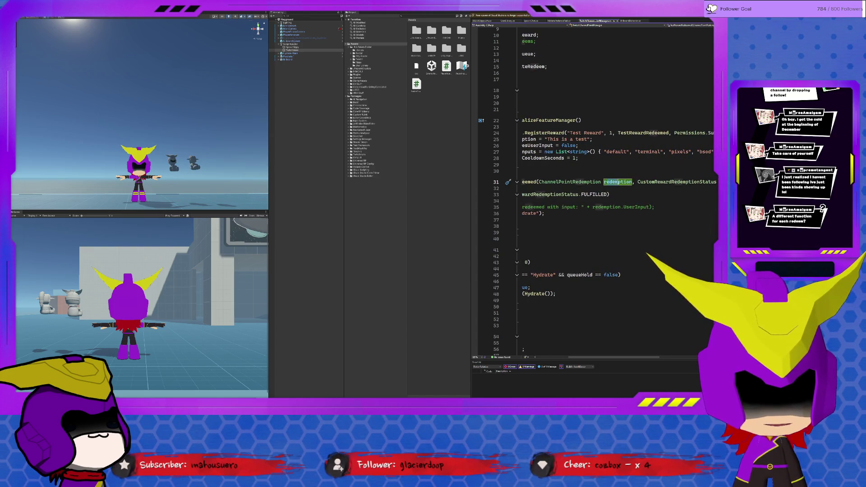
{"action": "left_click", "coordinate": [655, 183]}
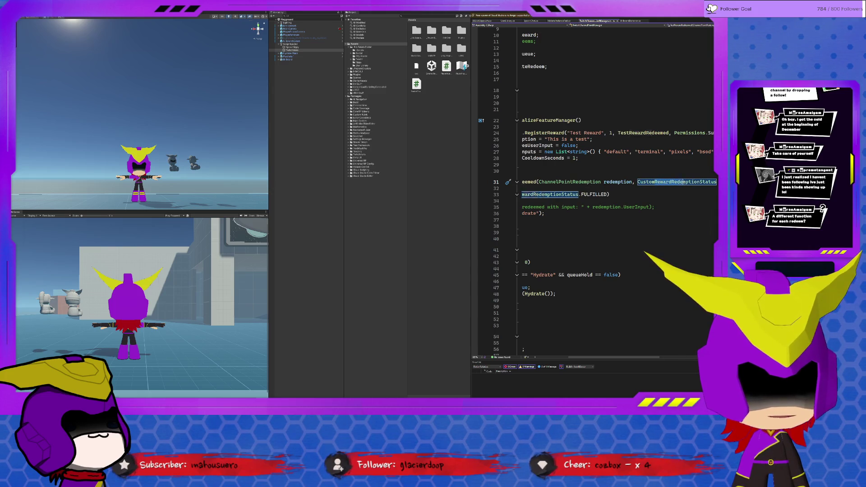
{"action": "left_click", "coordinate": [641, 226]}
{"action": "left_click_drag", "start_coordinate": [646, 357], "coordinate": [614, 357]}
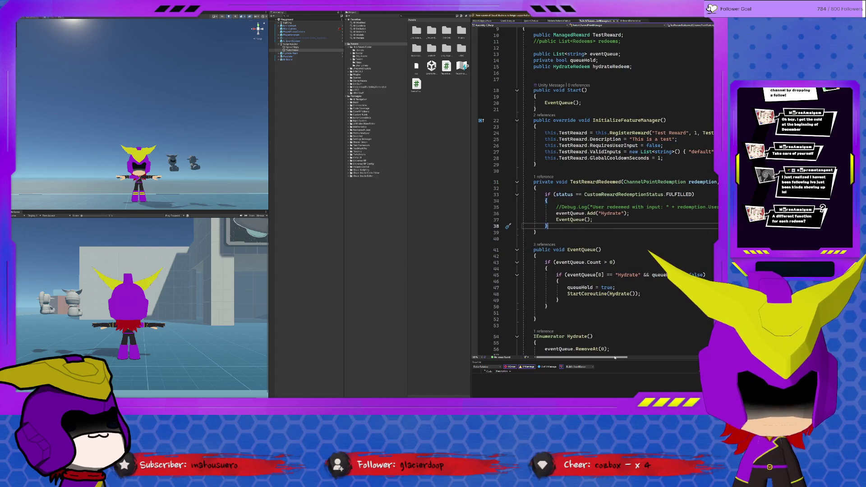
{"action": "left_click_drag", "start_coordinate": [649, 194], "coordinate": [680, 194]}
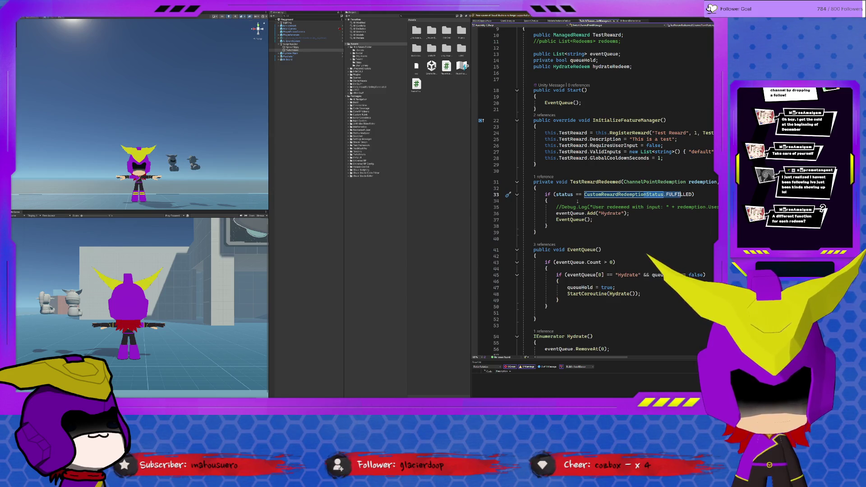
{"action": "left_click_drag", "start_coordinate": [546, 201], "coordinate": [611, 220]}
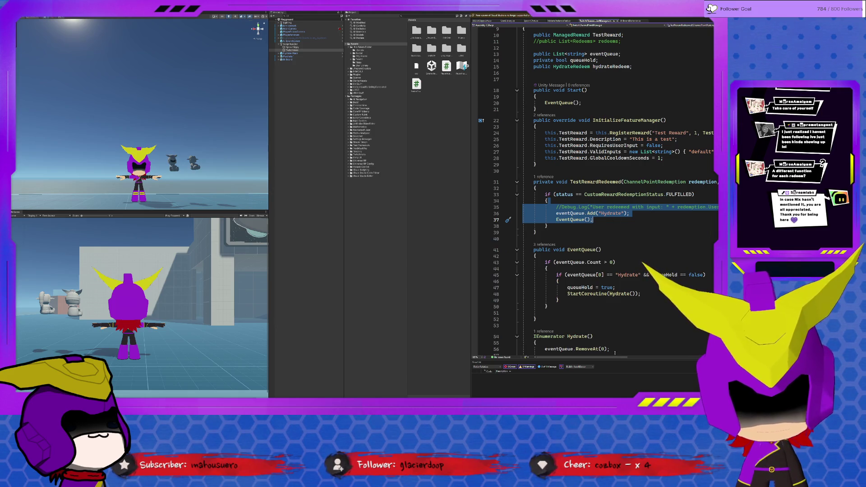
Select TestRewardRedeemed in the RegisterReward call and show its references
{"action": "mouse_move", "coordinate": [615, 356]}
{"action": "left_mouse_down"}
{"action": "mouse_move", "coordinate": [687, 358]}
{"action": "mouse_move", "coordinate": [617, 356]}
{"action": "mouse_move", "coordinate": [649, 271]}
{"action": "mouse_move", "coordinate": [654, 137]}
{"action": "left_mouse_up"}
{"action": "double_click", "coordinate": [650, 133]}
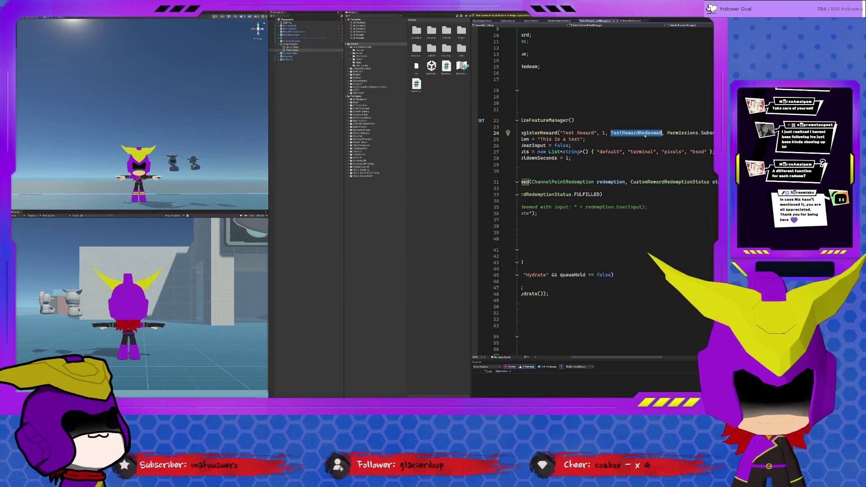
{"action": "left_click", "coordinate": [644, 135]}
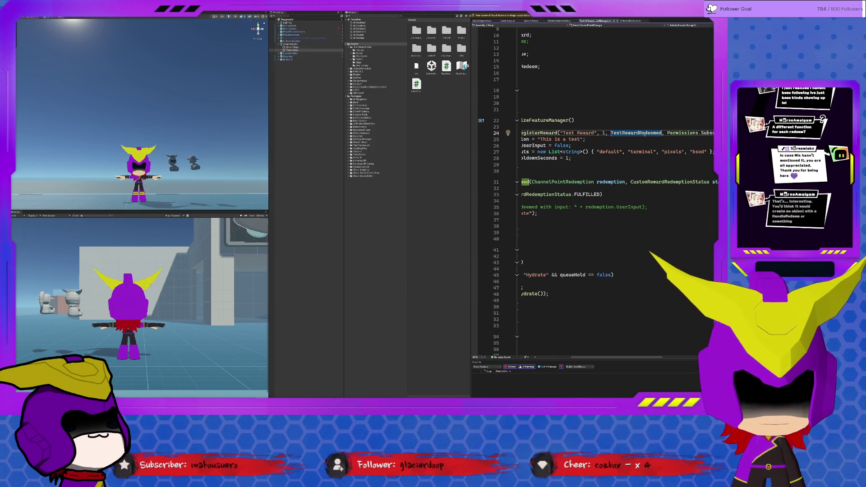
{"action": "left_click_drag", "start_coordinate": [643, 359], "coordinate": [612, 360]}
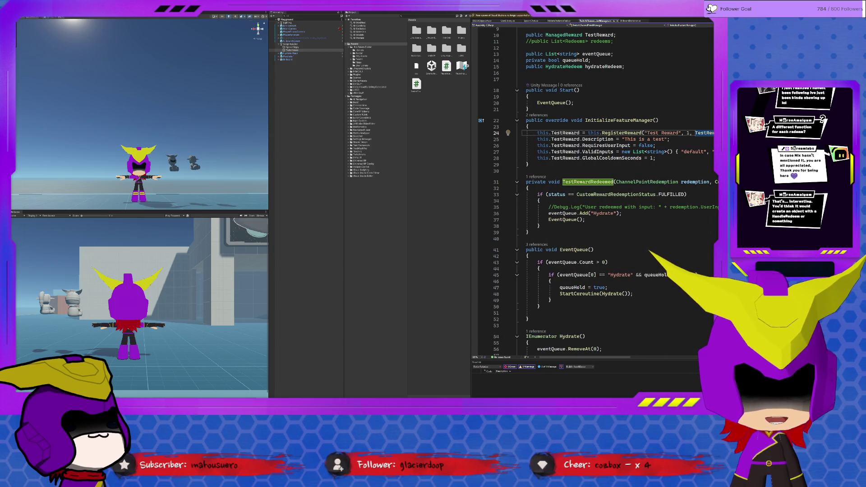
{"action": "left_click", "coordinate": [544, 182]}
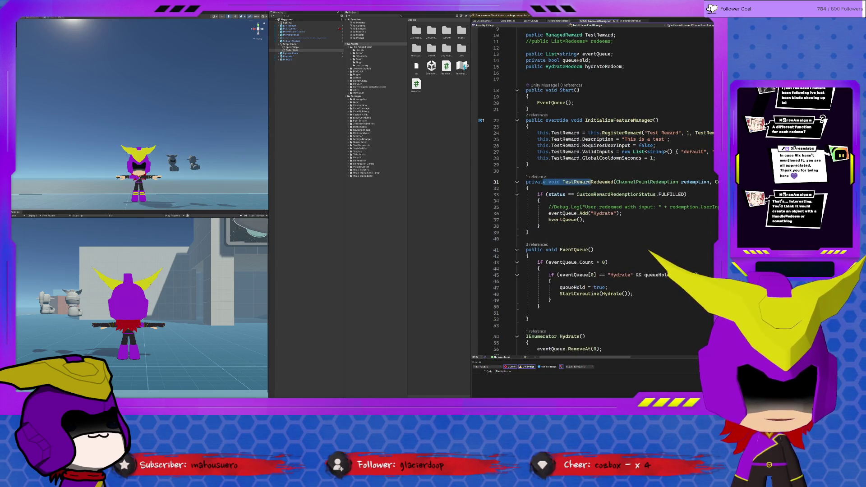
Select the TestReward setup lines 24–28, then the TestReward field declaration near the top
{"action": "mouse_move", "coordinate": [561, 132]}
{"action": "left_mouse_down"}
{"action": "mouse_move", "coordinate": [553, 157]}
{"action": "mouse_move", "coordinate": [588, 158]}
{"action": "left_mouse_up"}
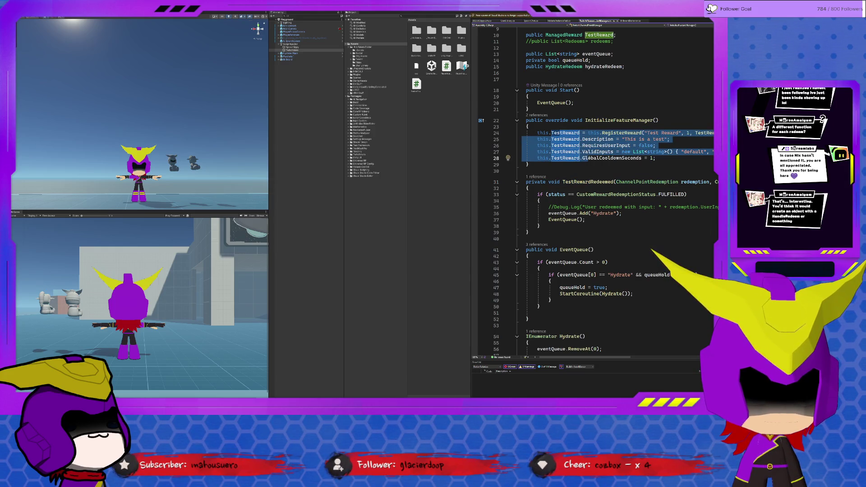
{"action": "scroll", "coordinate": [549, 83], "scroll_direction": "up", "scroll_amount": 3}
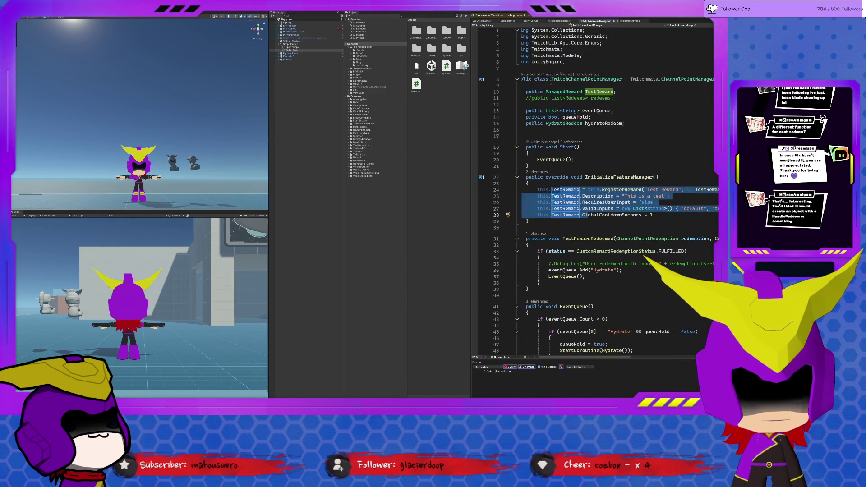
{"action": "left_click_drag", "start_coordinate": [540, 92], "coordinate": [598, 92]}
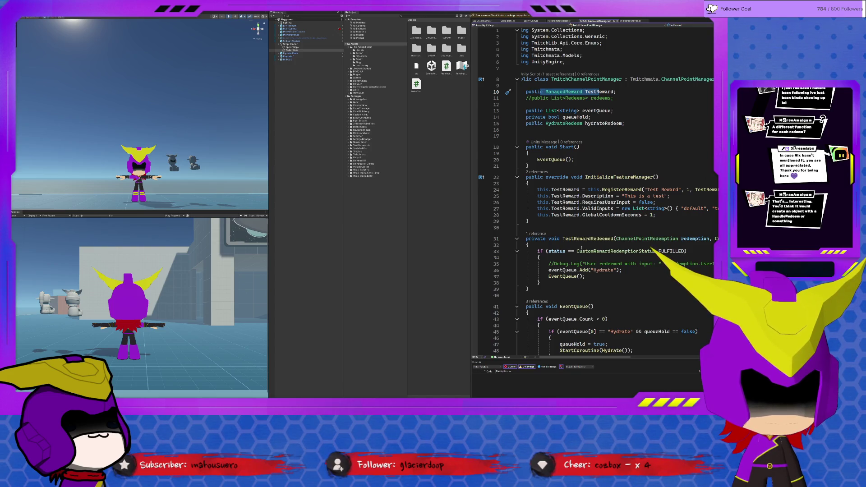
{"action": "left_click", "coordinate": [581, 246]}
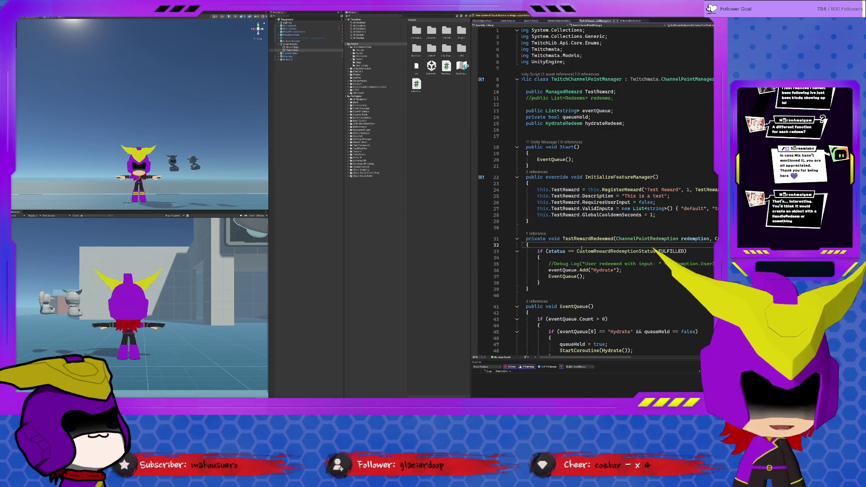
{"action": "left_click", "coordinate": [582, 238]}
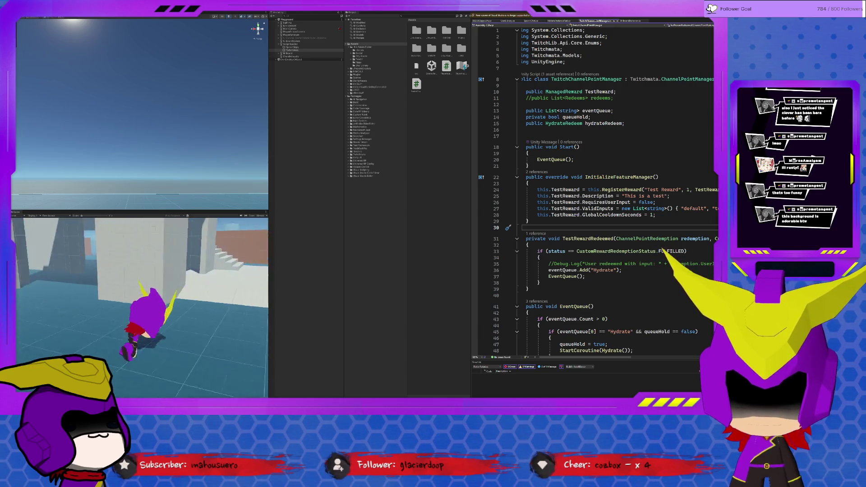
Run the purple character around the scene, jump, run left, turn, then head toward the buildings
{"action": "key", "text": "w"}
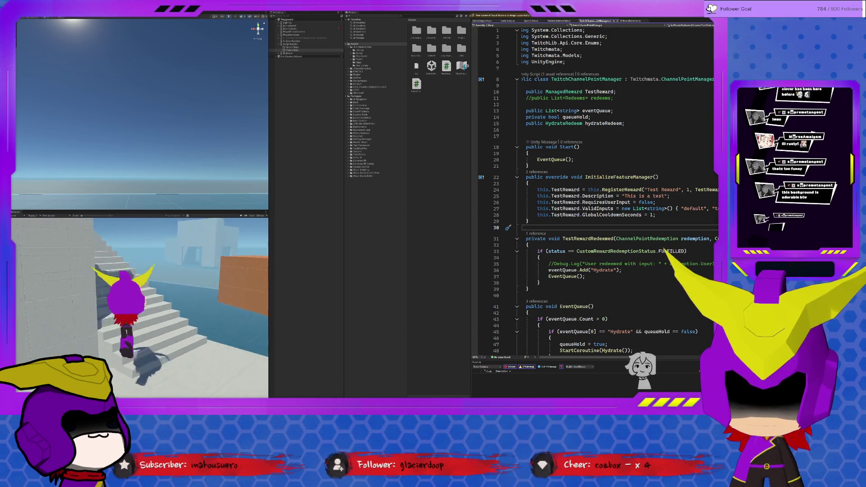
{"action": "key", "text": "w"}
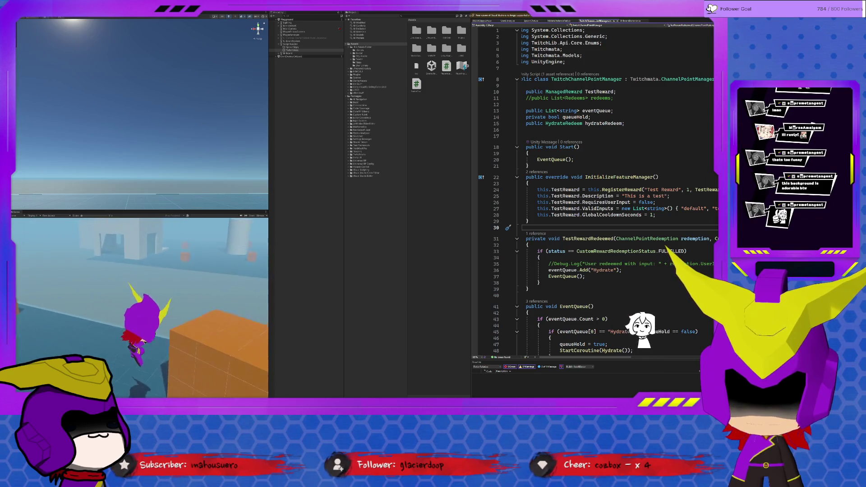
{"action": "key", "text": "w"}
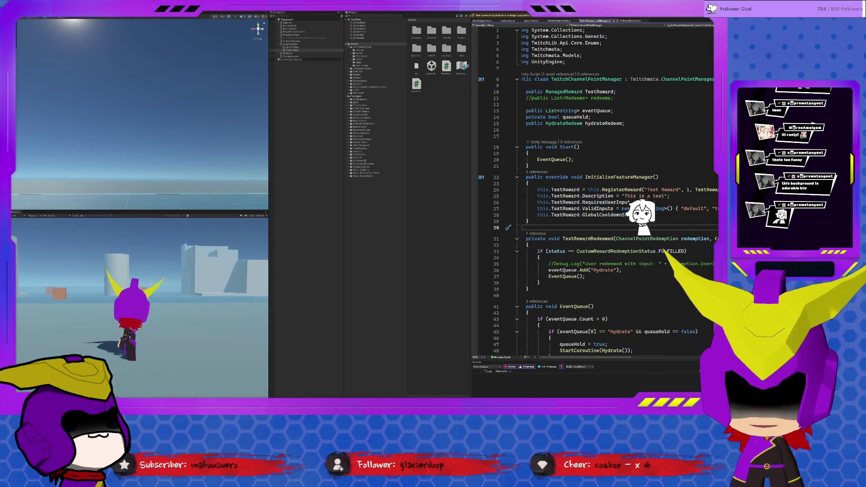
{"action": "key", "text": "w"}
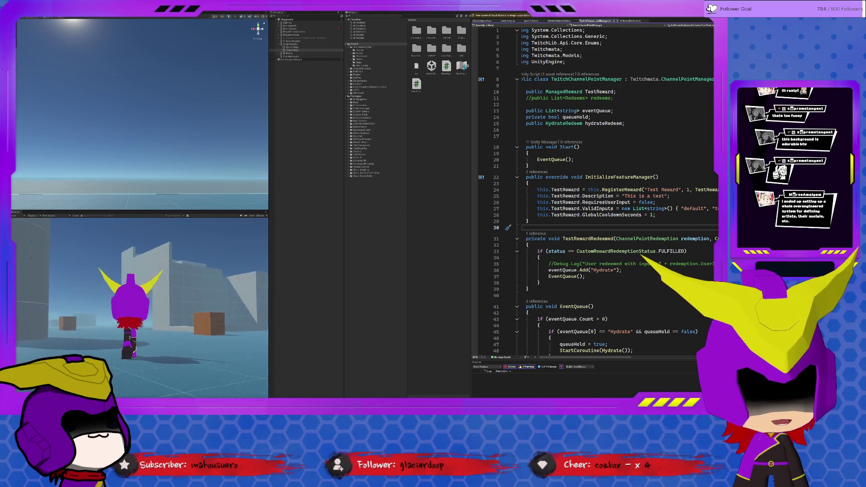
{"action": "key", "text": "space"}
{"action": "key", "text": "space"}
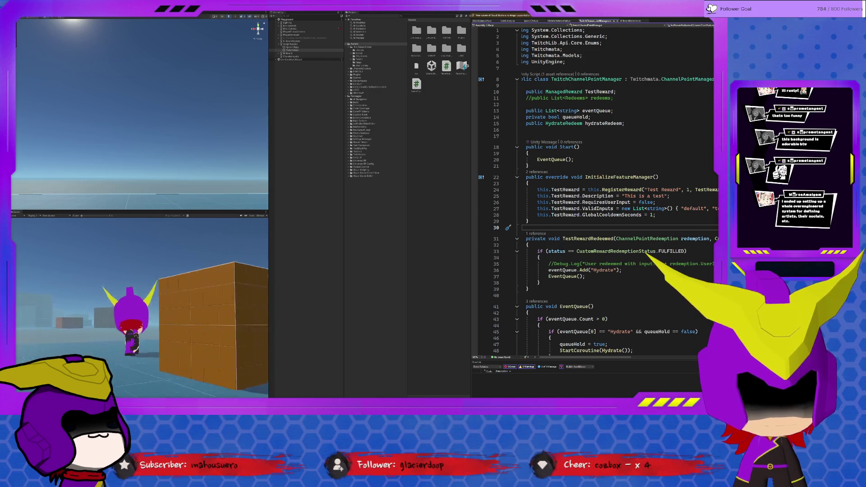
{"action": "key", "text": "a"}
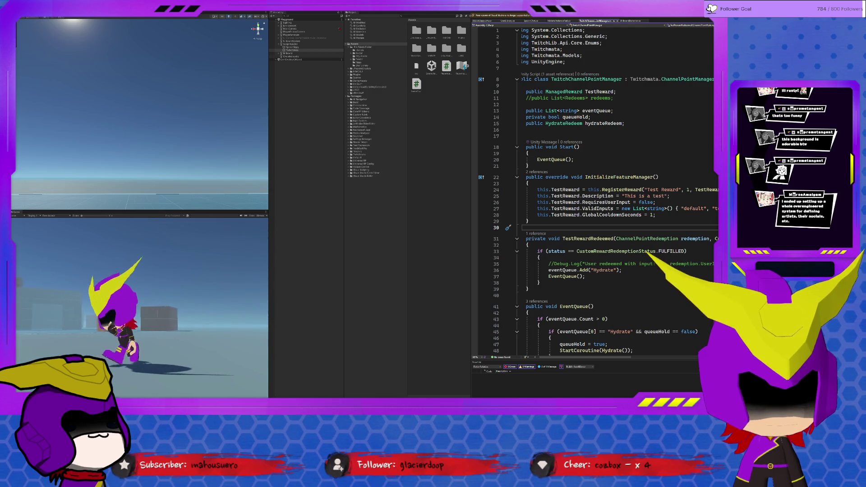
{"action": "key", "text": "s"}
{"action": "key", "text": "w"}
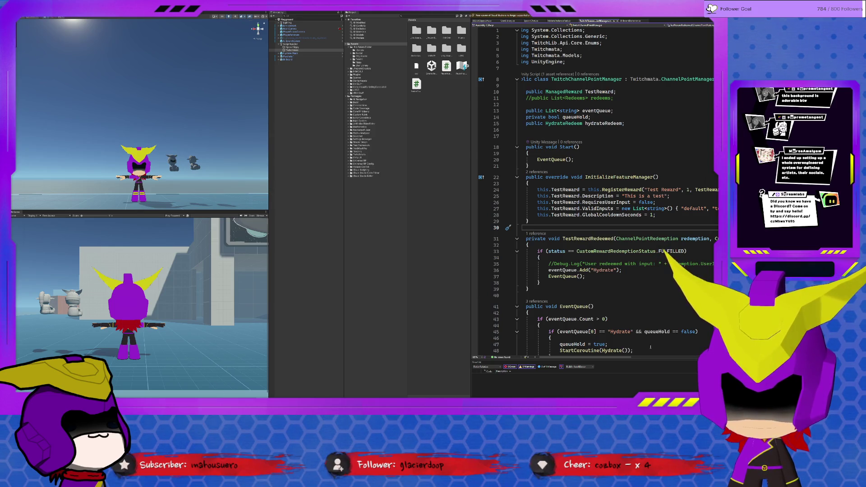
Scroll TwitchChannelPointManager down to the InitializeFeatureManager Test Reward registration
{"action": "scroll", "coordinate": [643, 313], "scroll_direction": "down", "scroll_amount": 4}
{"action": "scroll", "coordinate": [643, 313], "scroll_direction": "down", "scroll_amount": 8}
{"action": "scroll", "coordinate": [642, 306], "scroll_direction": "up", "scroll_amount": 12}
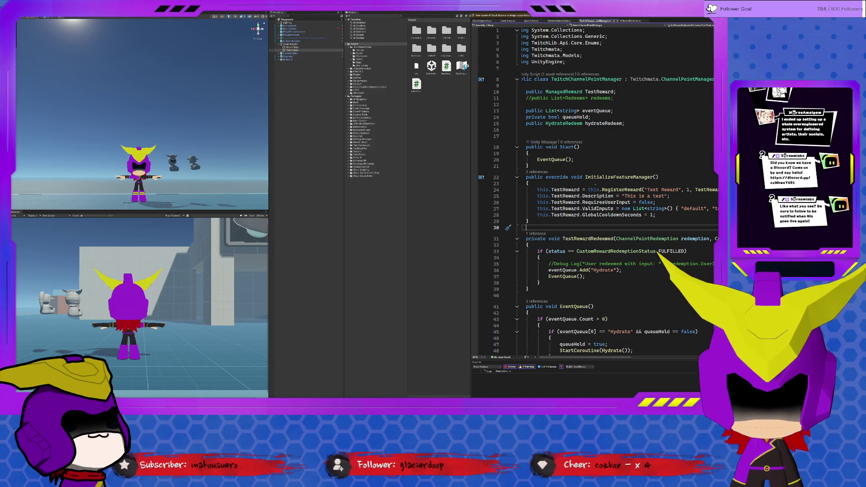
{"action": "mouse_move", "coordinate": [581, 190]}
{"action": "left_mouse_down"}
{"action": "mouse_move", "coordinate": [594, 197]}
{"action": "mouse_move", "coordinate": [599, 215]}
{"action": "left_mouse_up"}
{"action": "double_click", "coordinate": [604, 208]}
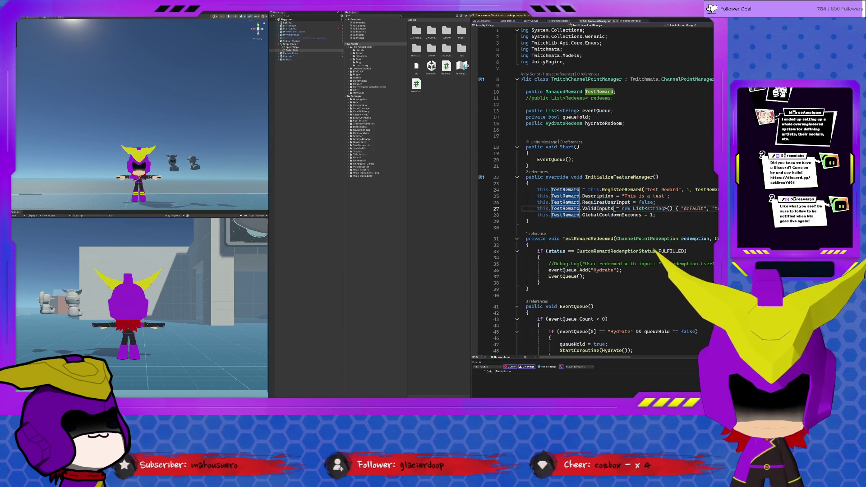
{"action": "left_click", "coordinate": [706, 217]}
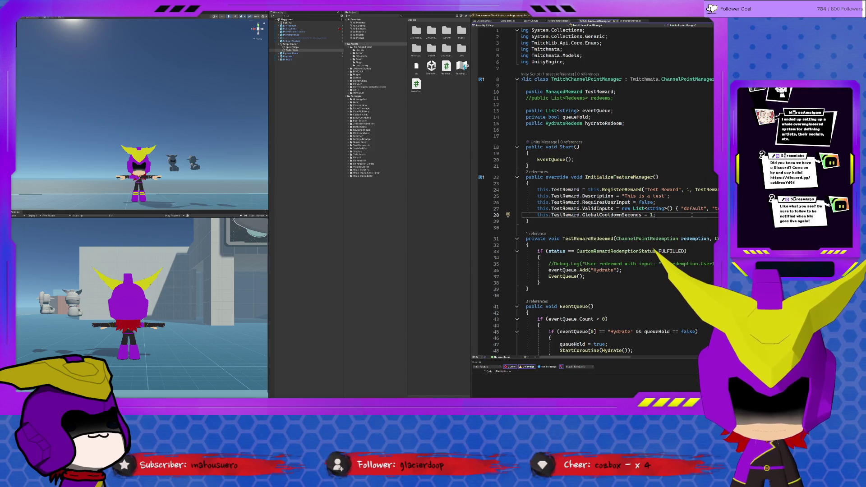
{"action": "left_click_drag", "start_coordinate": [551, 190], "coordinate": [623, 190]}
{"action": "left_click", "coordinate": [623, 189]}
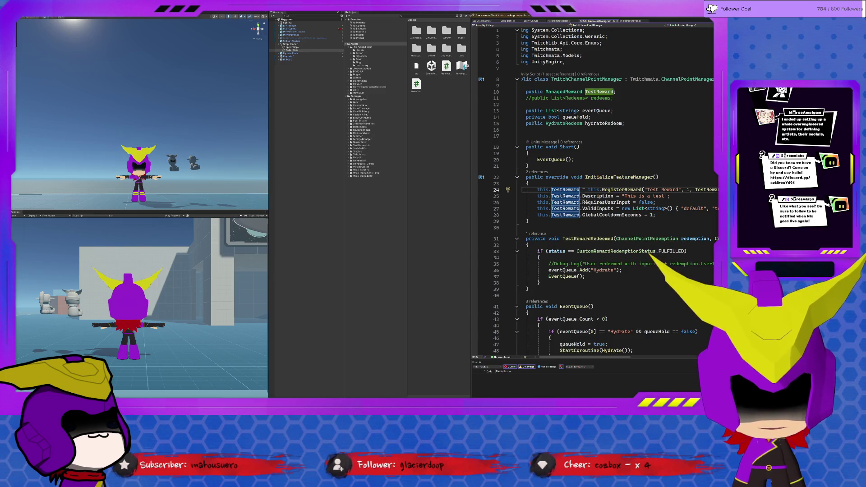
{"action": "key", "text": "Down"}
{"action": "key", "text": "Down"}
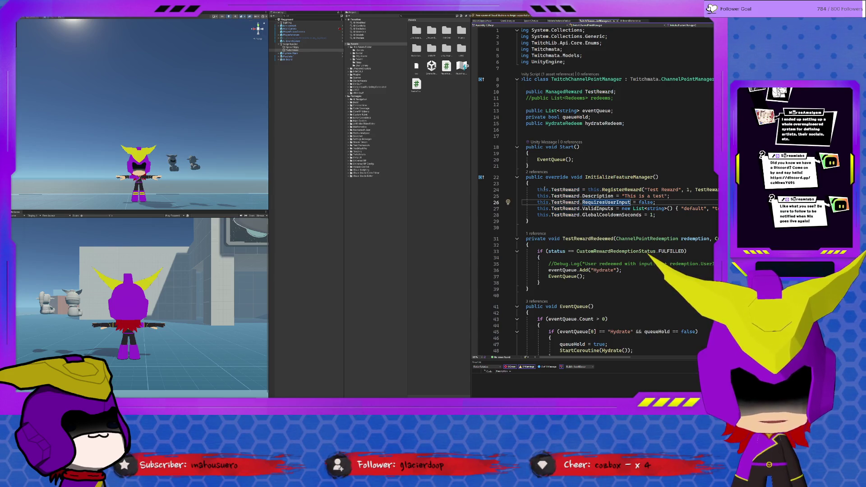
{"action": "left_click", "coordinate": [572, 190]}
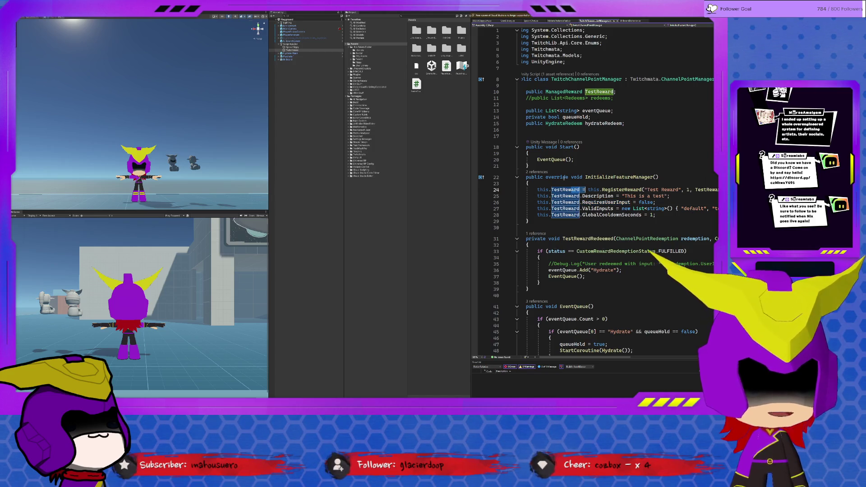
{"action": "mouse_move", "coordinate": [536, 190]}
{"action": "left_mouse_down"}
{"action": "mouse_move", "coordinate": [604, 190]}
{"action": "mouse_move", "coordinate": [579, 190]}
{"action": "left_mouse_up"}
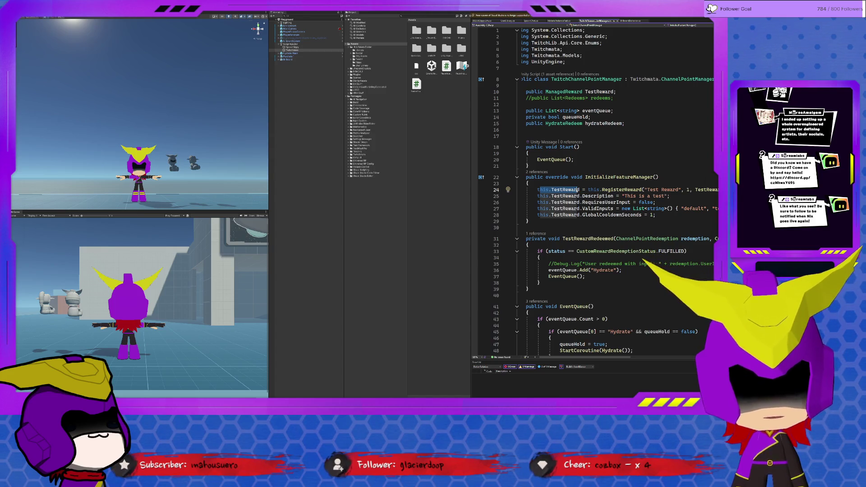
{"action": "left_click_drag", "start_coordinate": [587, 190], "coordinate": [619, 190]}
{"action": "left_click", "coordinate": [620, 190]}
{"action": "mouse_move", "coordinate": [557, 359]}
{"action": "left_mouse_down"}
{"action": "mouse_move", "coordinate": [640, 348]}
{"action": "mouse_move", "coordinate": [577, 323]}
{"action": "left_mouse_up"}
Add a new line after GlobalCooldownSeconds = 1 and start typing this.TestReward.IsEnabled = true
{"action": "left_click", "coordinate": [679, 222]}
{"action": "left_click", "coordinate": [686, 218]}
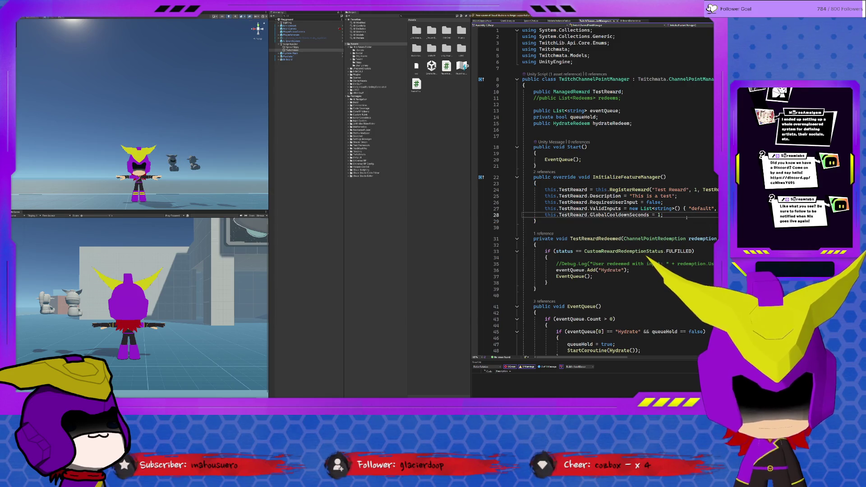
{"action": "key", "text": "Return"}
{"action": "type", "text": "this.testReward."}
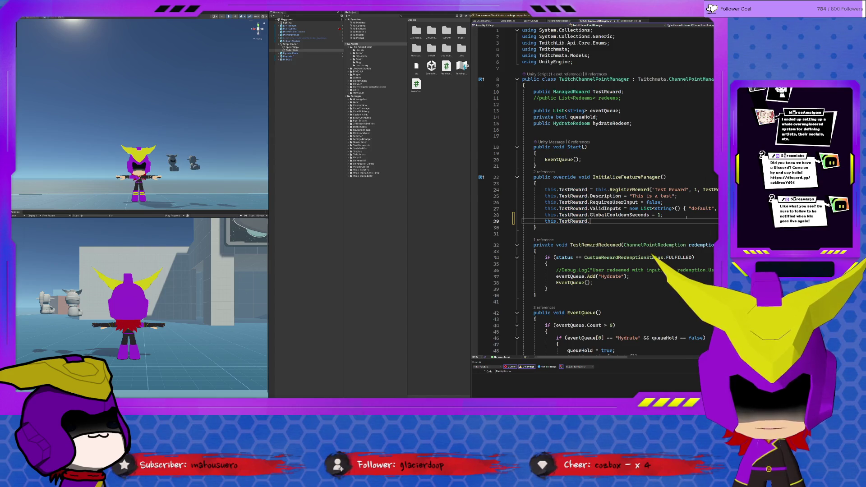
{"action": "type", "text": "Di"}
{"action": "key", "text": "BackSpace"}
{"action": "key", "text": "BackSpace"}
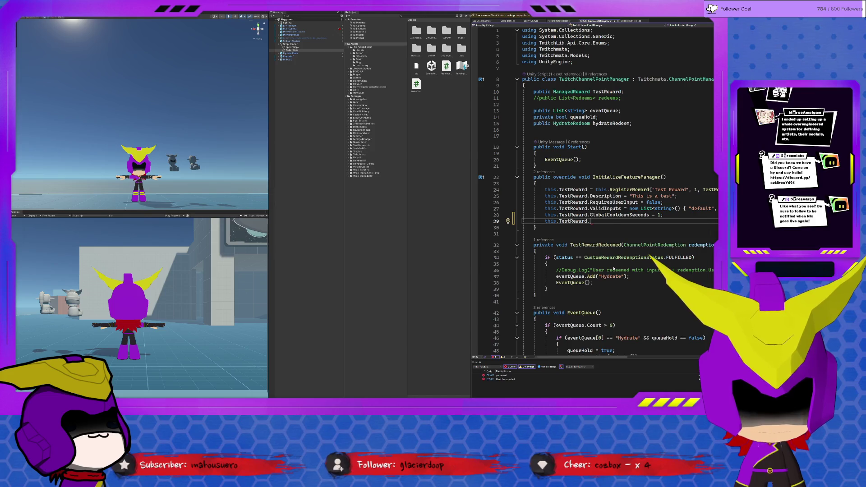
{"action": "type", "text": "IsEnabled = true"}
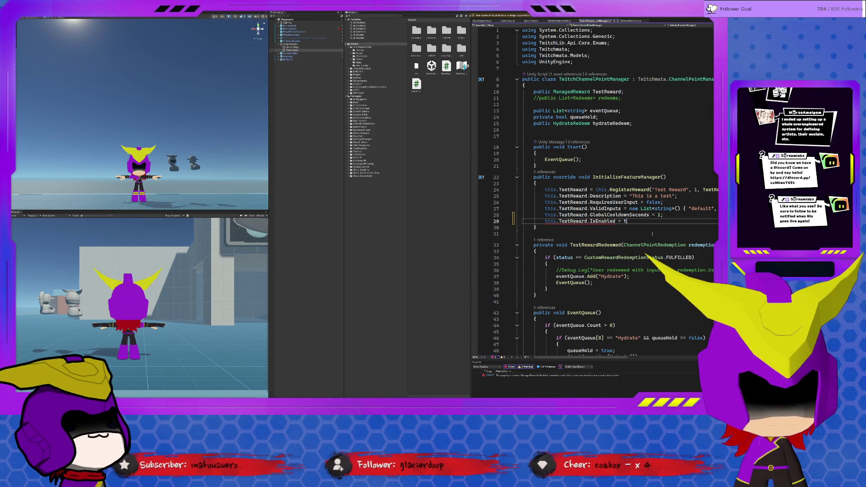
{"action": "key", "text": "BackSpace"}
{"action": "key", "text": "BackSpace"}
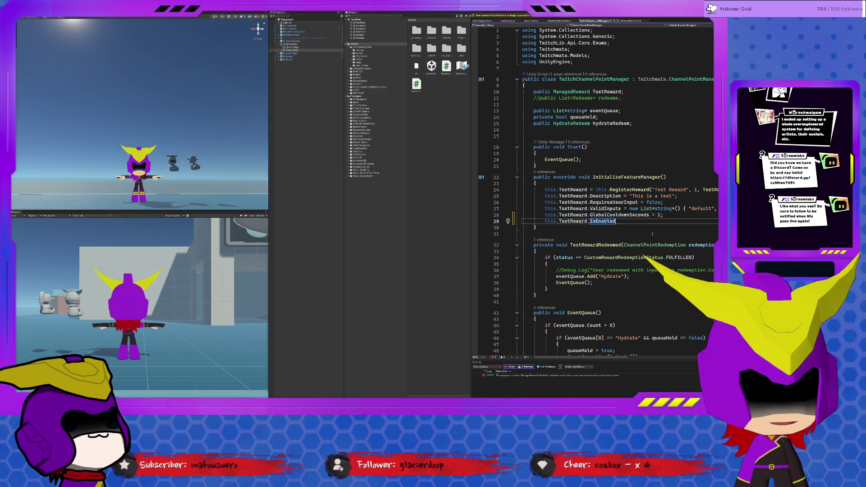
Rewrite the line as an IsEnabled(true); call, then delete the call again
{"action": "type", "text": "."}
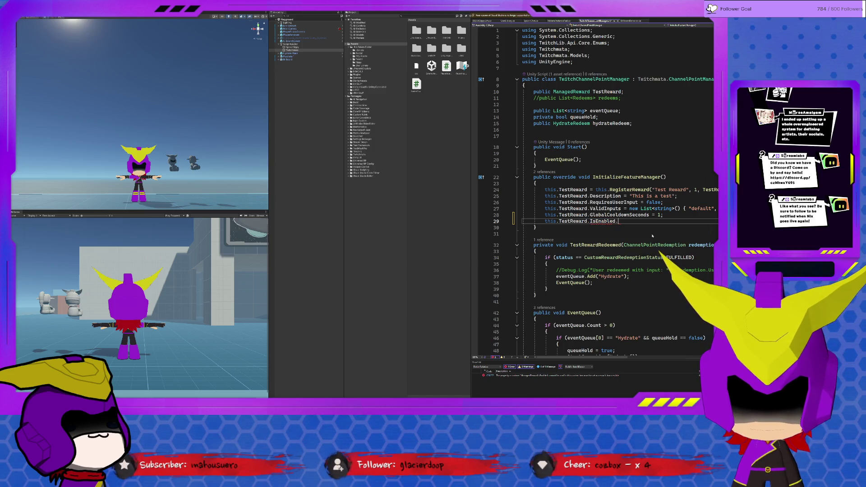
{"action": "key", "text": "BackSpace"}
{"action": "key", "text": "BackSpace"}
{"action": "key", "text": "BackSpace"}
{"action": "key", "text": "BackSpace"}
{"action": "key", "text": "BackSpace"}
{"action": "key", "text": "BackSpace"}
{"action": "type", "text": "IsEn"}
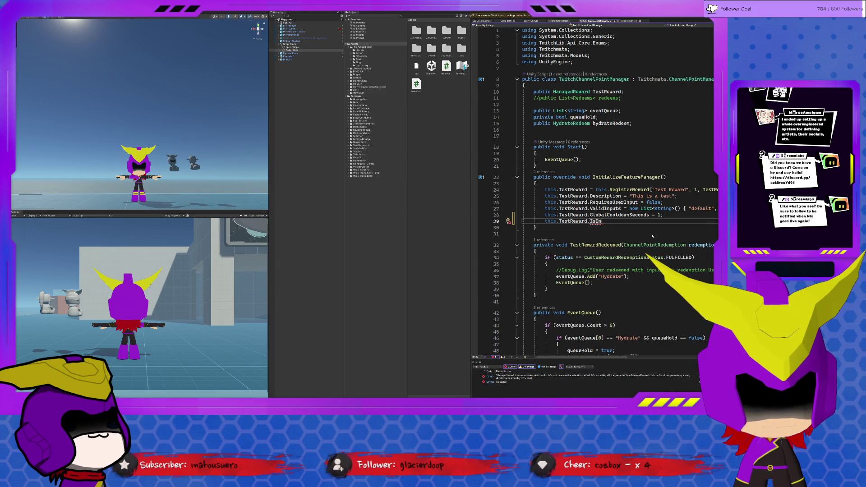
{"action": "type", "text": "abled"}
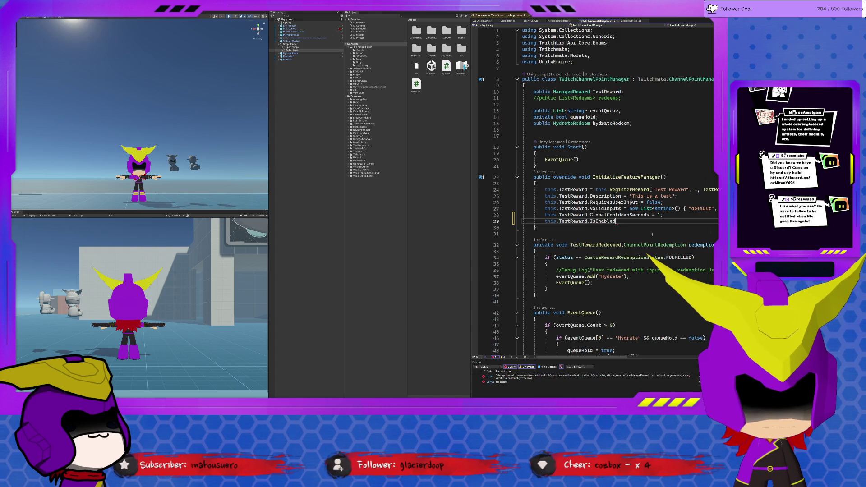
{"action": "key", "text": "BackSpace"}
{"action": "key", "text": "BackSpace"}
{"action": "key", "text": "BackSpace"}
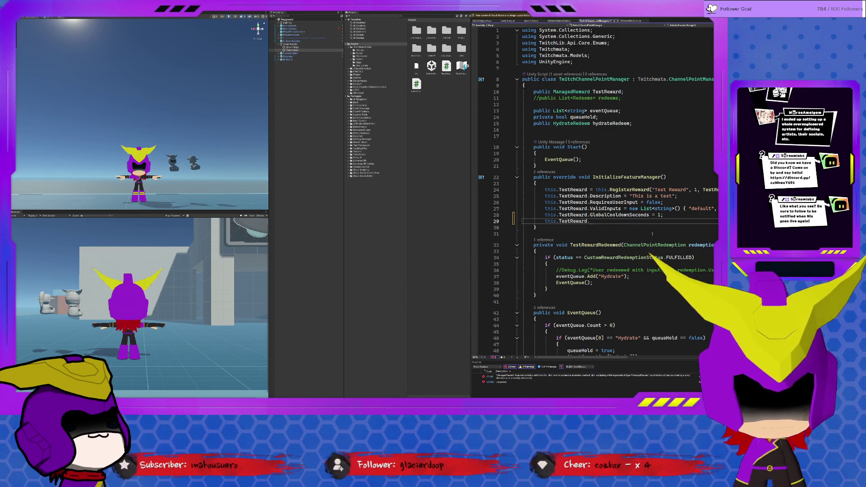
{"action": "type", "text": "IsEne"}
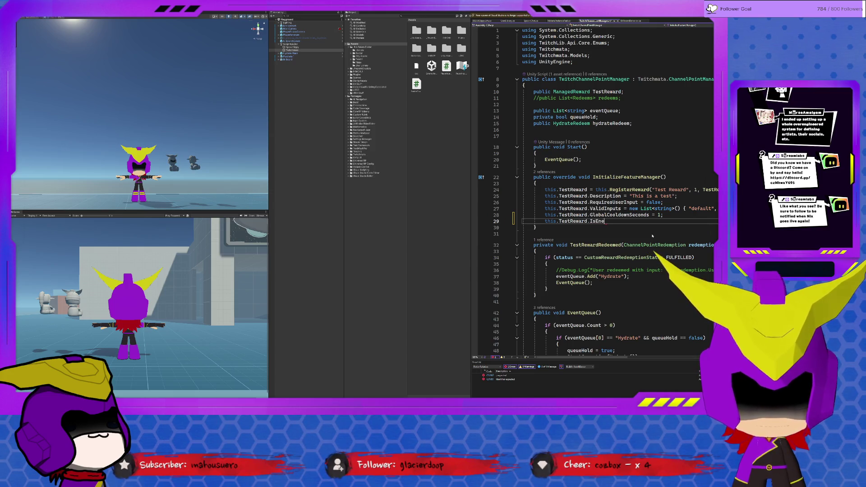
{"action": "key", "text": "BackSpace"}
{"action": "type", "text": "abled"}
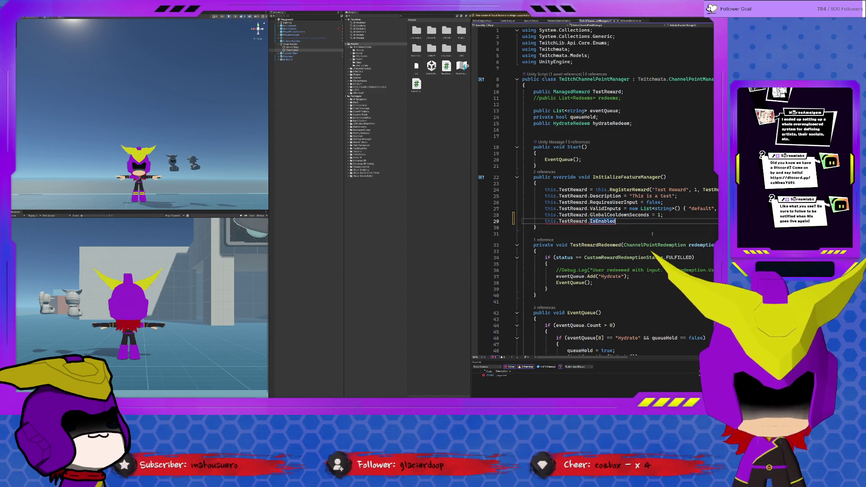
{"action": "type", "text": "(true"}
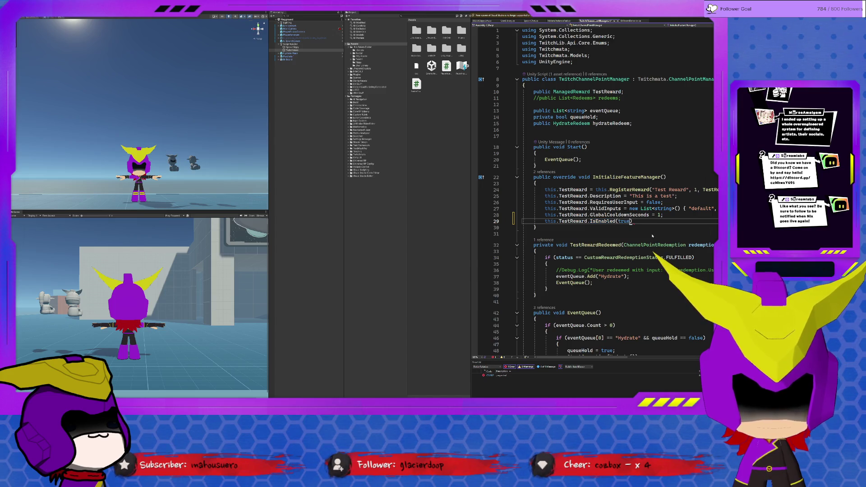
{"action": "type", "text": ");"}
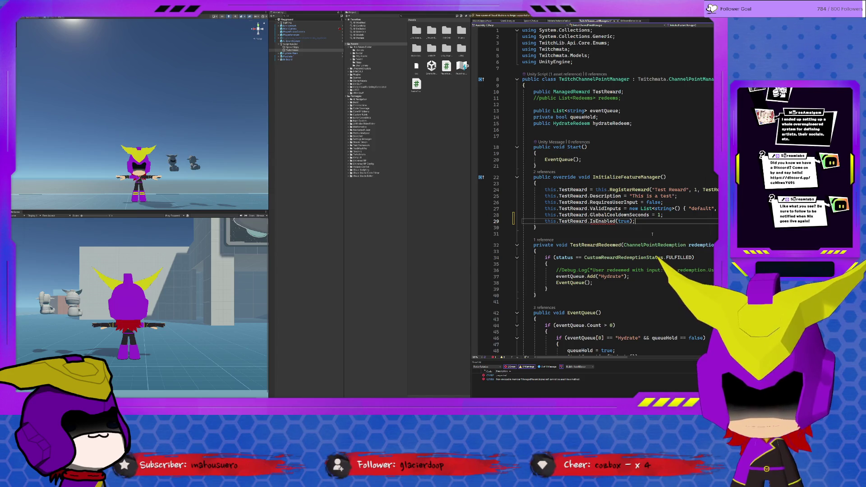
{"action": "key", "text": "BackSpace"}
{"action": "key", "text": "BackSpace"}
{"action": "key", "text": "BackSpace"}
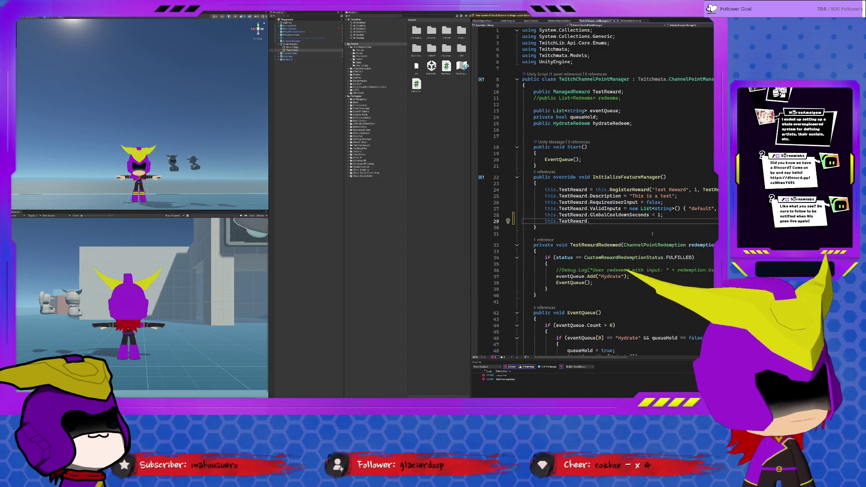
Delete the unfinished this.TestReward. text, leaving line 29 blank, and check setup lines 23–29
{"action": "key", "text": "ctrl+BackSpace"}
{"action": "key", "text": "ctrl+BackSpace"}
{"action": "key", "text": "ctrl+BackSpace"}
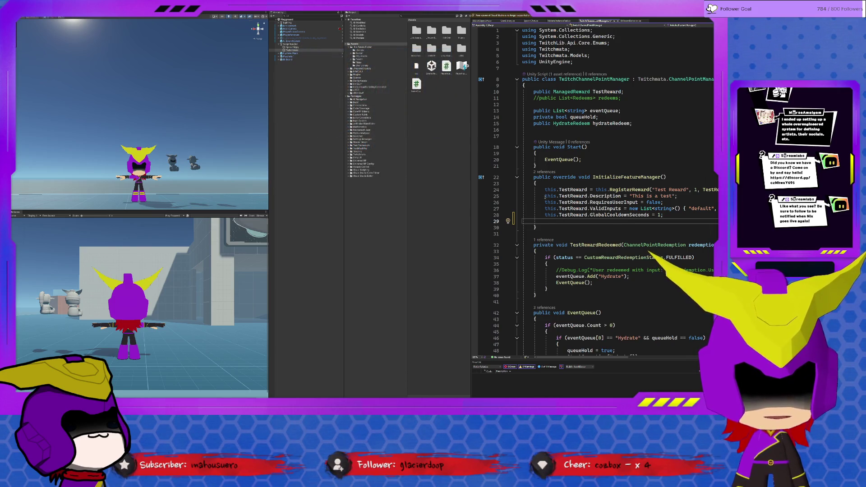
{"action": "left_click_drag", "start_coordinate": [523, 183], "coordinate": [565, 223]}
{"action": "left_click", "coordinate": [565, 223]}
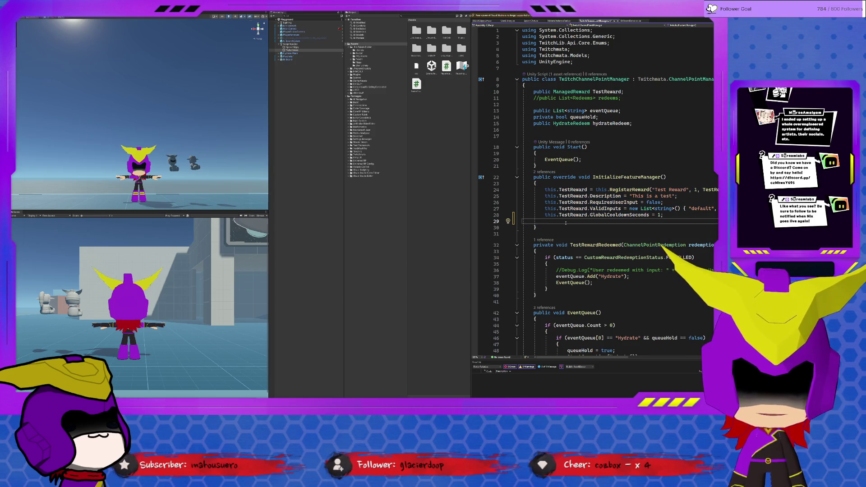
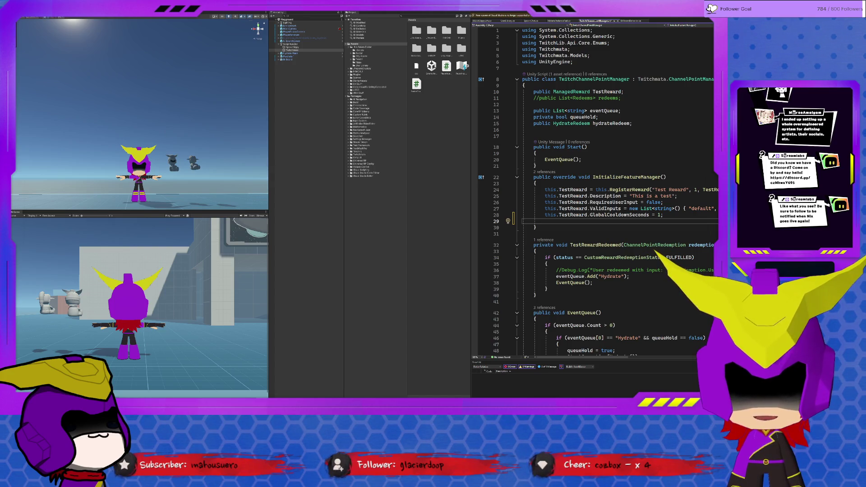
Start a this.TestReward.D… statement on line 29
{"action": "type", "text": "this.TestRe"}
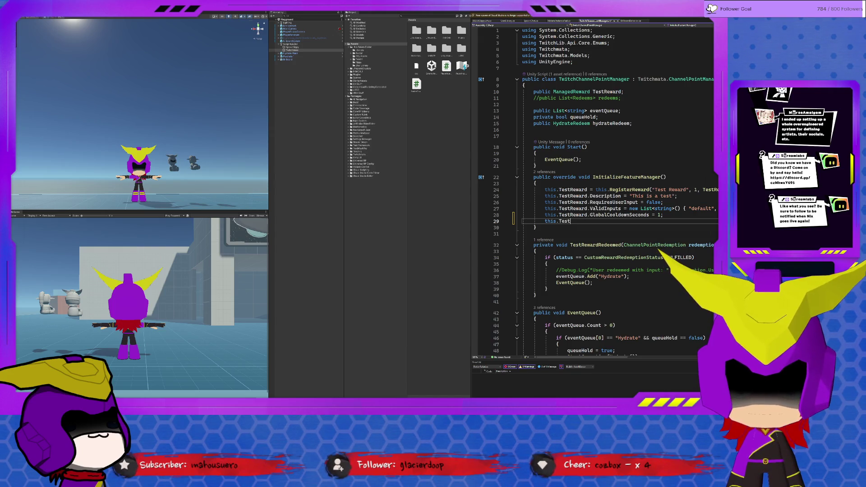
{"action": "type", "text": "ward.Di"}
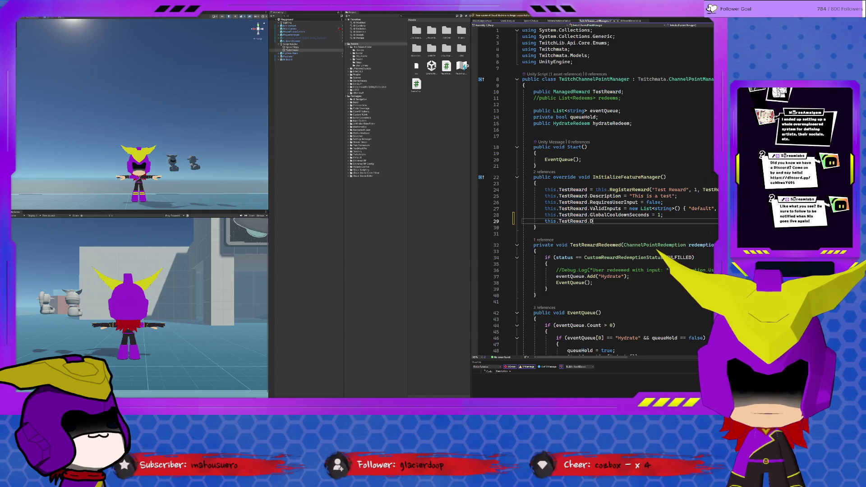
{"action": "key", "text": "BackSpace"}
{"action": "key", "text": "BackSpace"}
{"action": "type", "text": "d"}
{"action": "key", "text": "BackSpace"}
{"action": "type", "text": "D"}
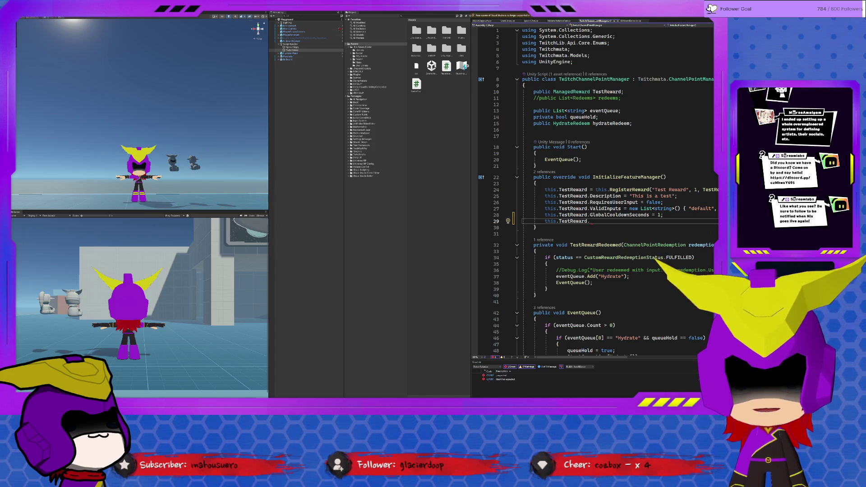
Rewrite line 29 as this.EnableReward(this.TestReward);
{"action": "double_click", "coordinate": [572, 221]}
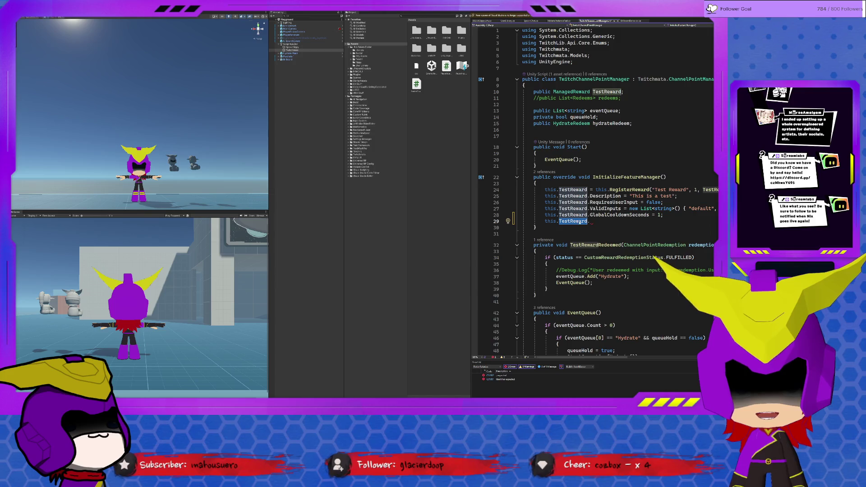
{"action": "key", "text": "BackSpace"}
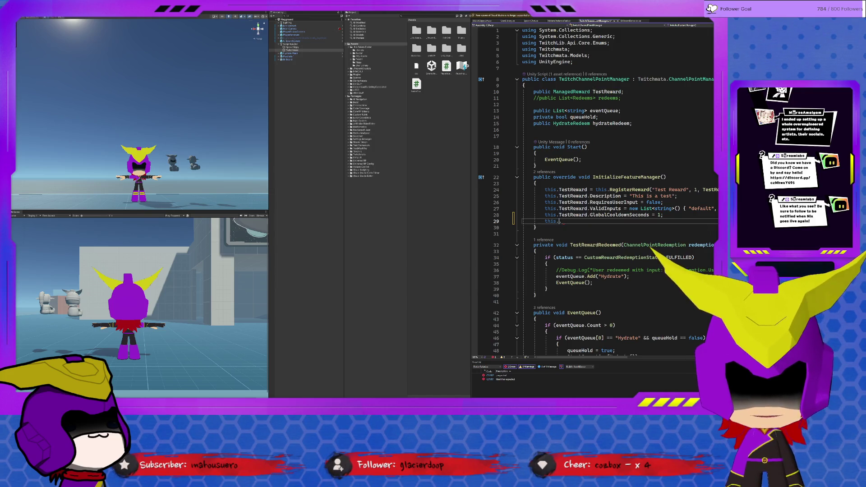
{"action": "type", "text": "E"}
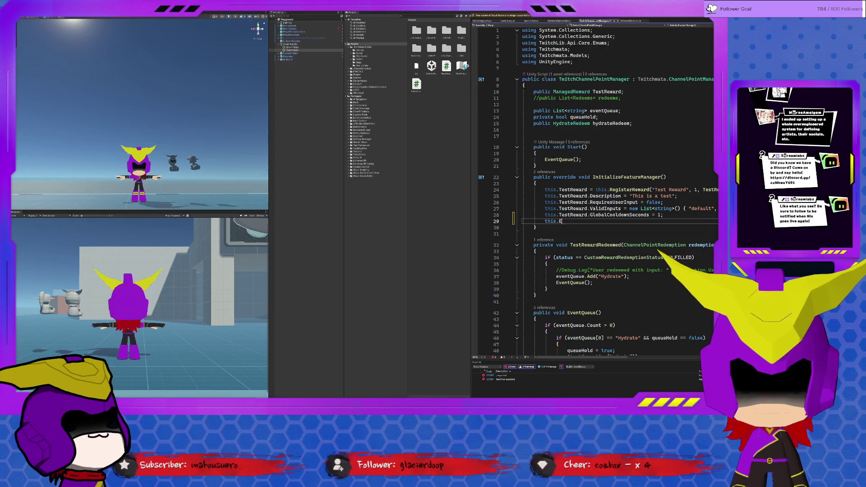
{"action": "type", "text": "na"}
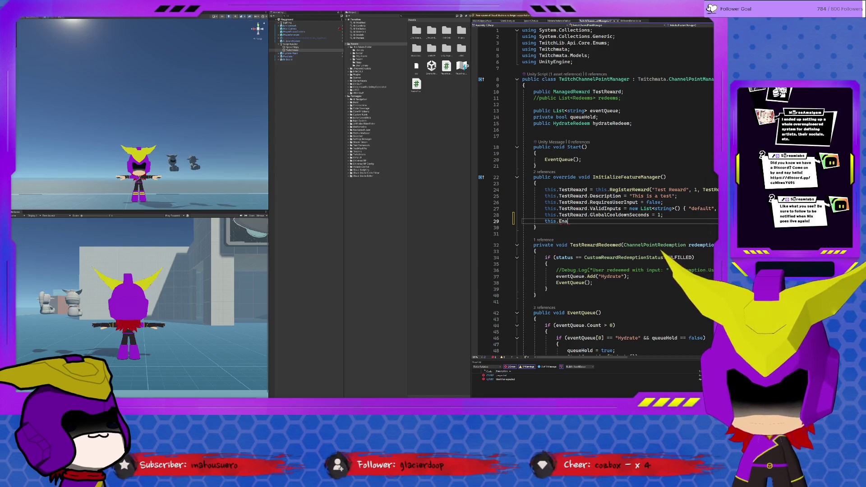
{"action": "type", "text": "bleReward(this.test"}
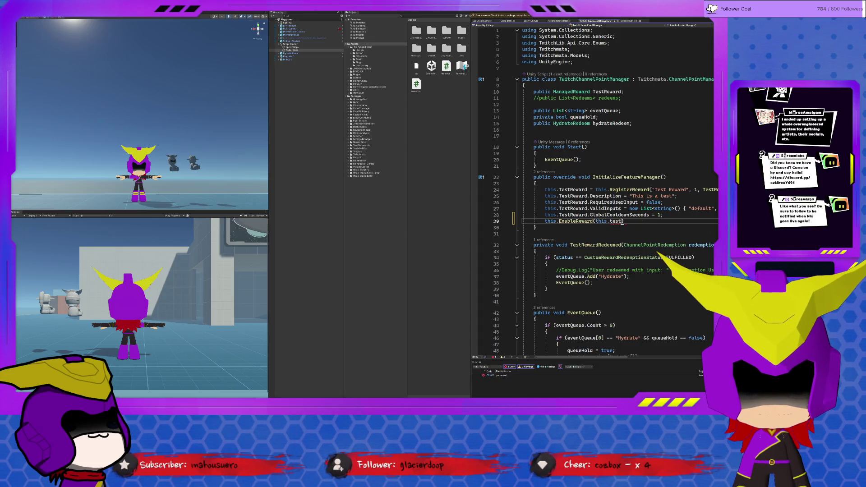
{"action": "key", "text": "BackSpace"}
{"action": "key", "text": "BackSpace"}
{"action": "key", "text": "BackSpace"}
{"action": "type", "text": "Test"}
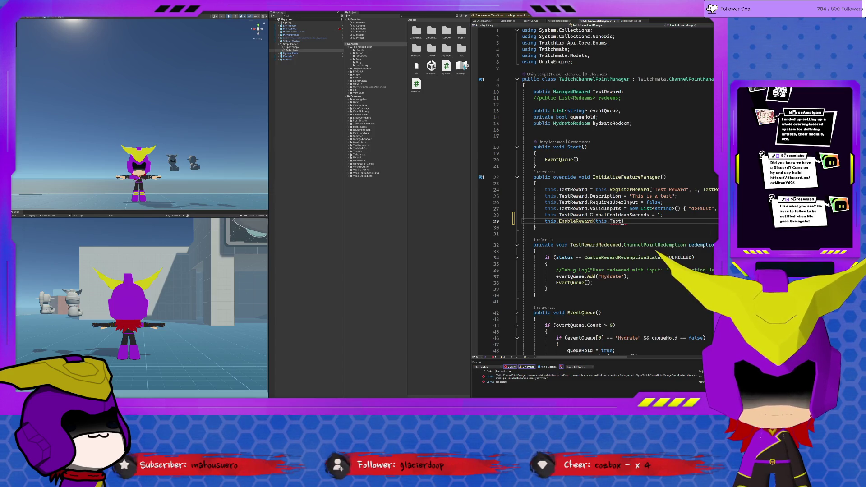
{"action": "type", "text": "Reward"}
{"action": "key", "text": "End"}
{"action": "type", "text": ";"}
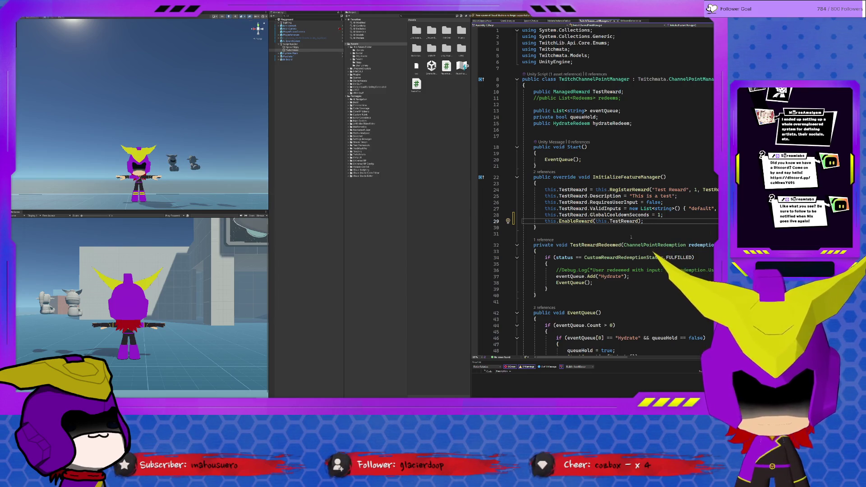
Move the EnableReward call up so it sits above the RegisterReward line
{"action": "key", "text": "ctrl+shift+Left"}
{"action": "key", "text": "ctrl+shift+Left"}
{"action": "key", "text": "ctrl+shift+Left"}
{"action": "key", "text": "ctrl+c"}
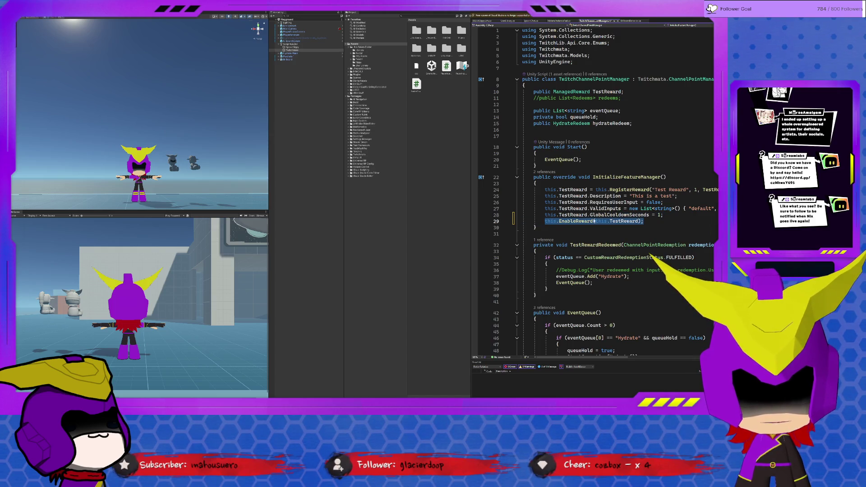
{"action": "key", "text": "BackSpace"}
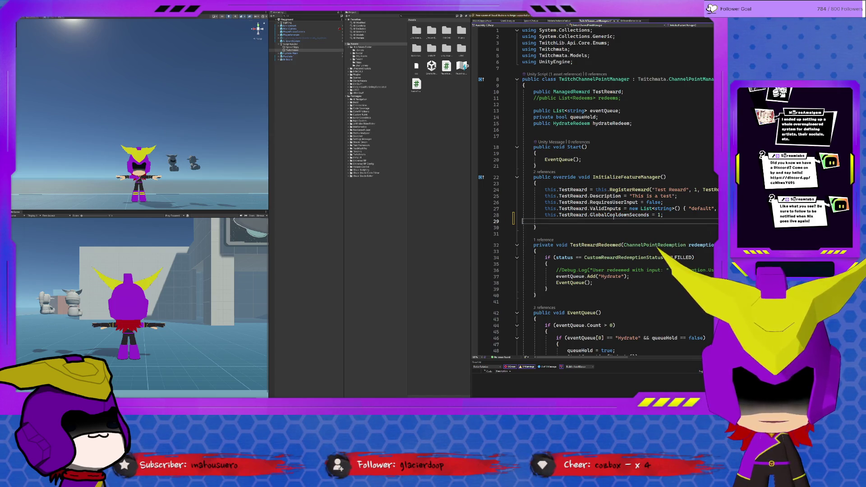
{"action": "key", "text": "BackSpace"}
{"action": "key", "text": "BackSpace"}
{"action": "key", "text": "Up"}
{"action": "key", "text": "Up"}
{"action": "key", "text": "Up"}
{"action": "key", "text": "Up"}
{"action": "key", "text": "ctrl+v"}
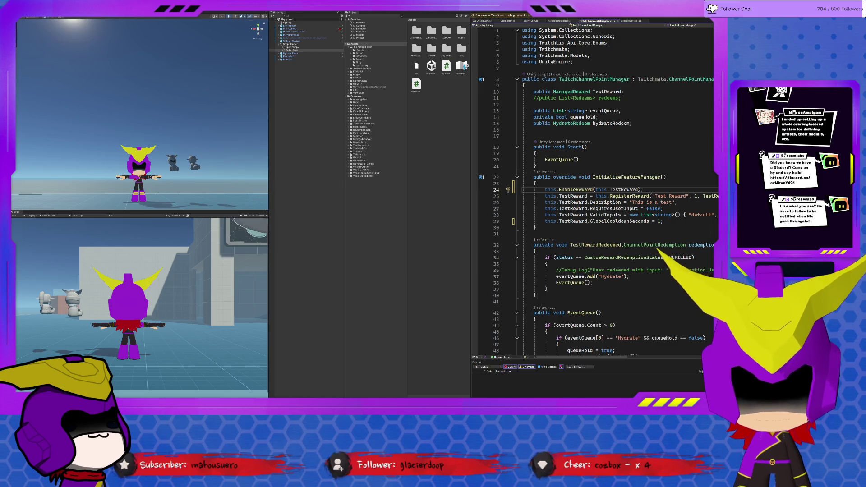
{"action": "scroll", "coordinate": [596, 192], "scroll_direction": "down", "scroll_amount": 15}
Insert an empty public void OnApplicationQuit() method below the Hydrate coroutine's closing brace
{"action": "left_click", "coordinate": [561, 148]}
{"action": "key", "text": "Return"}
{"action": "key", "text": "Return"}
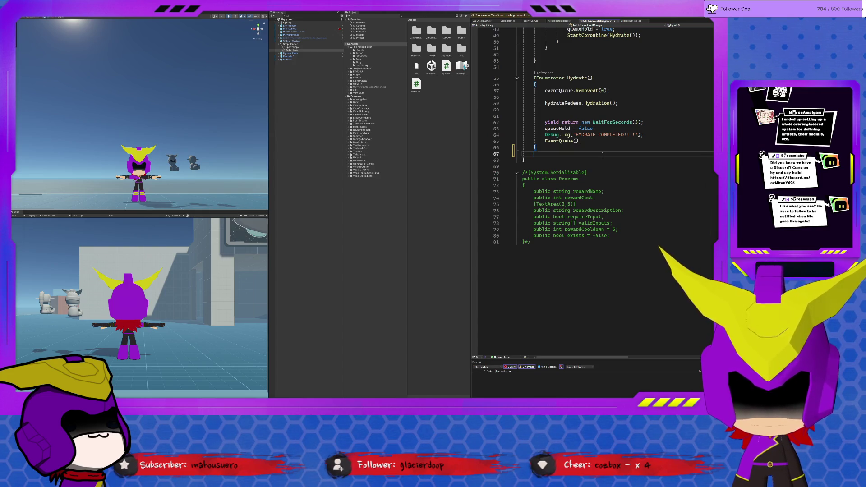
{"action": "type", "text": "public void "}
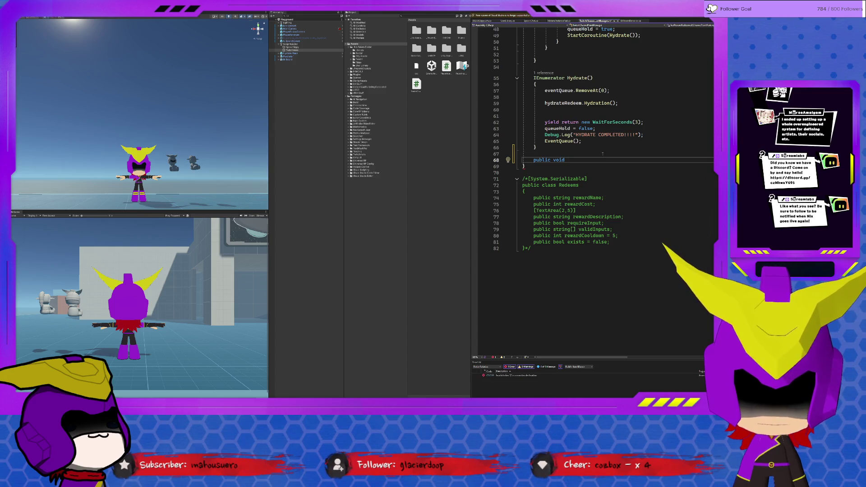
{"action": "type", "text": "On"}
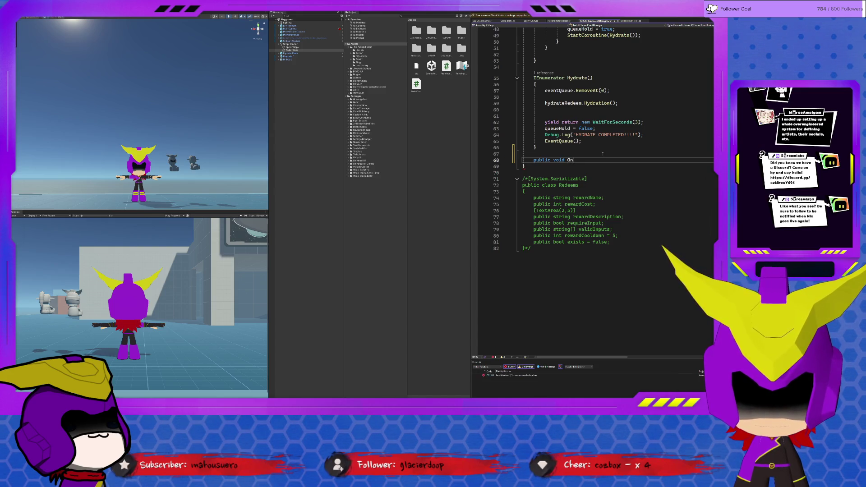
{"action": "type", "text": "ApplicationQuit"}
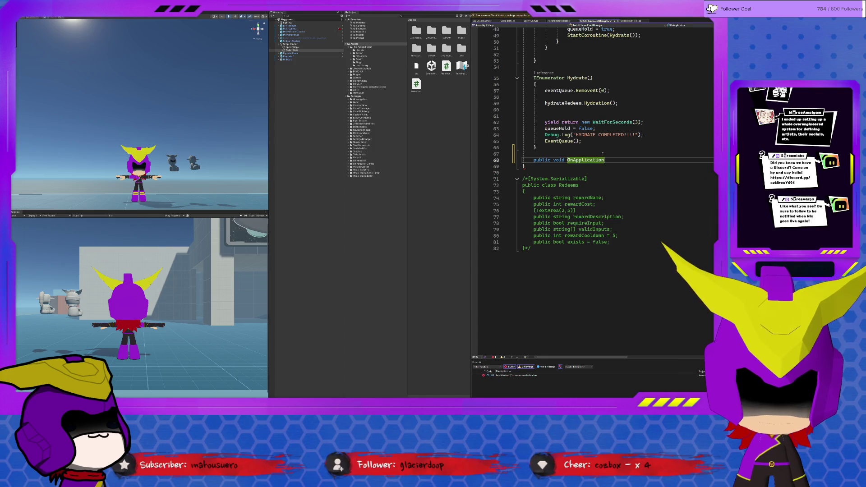
{"action": "key", "text": "Tab"}
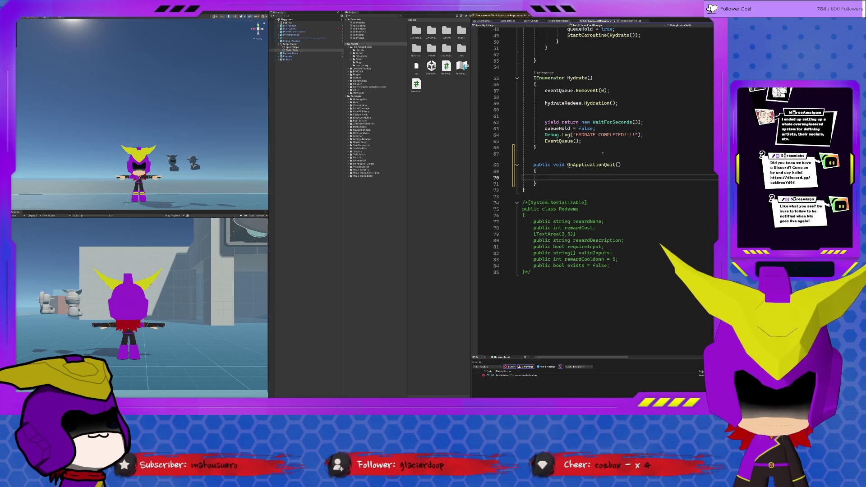
{"action": "scroll", "coordinate": [604, 153], "scroll_direction": "up", "scroll_amount": 12}
{"action": "scroll", "coordinate": [605, 151], "scroll_direction": "up", "scroll_amount": 4}
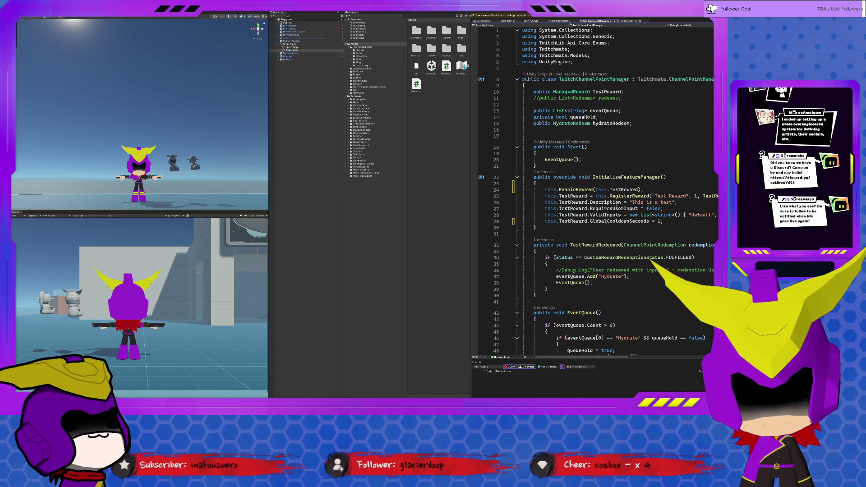
{"action": "scroll", "coordinate": [562, 195], "scroll_direction": "down", "scroll_amount": 11}
Paste the reward call into OnApplicationQuit and change it to this.DisableReward(this.TestReward)
{"action": "type", "text": "this."}
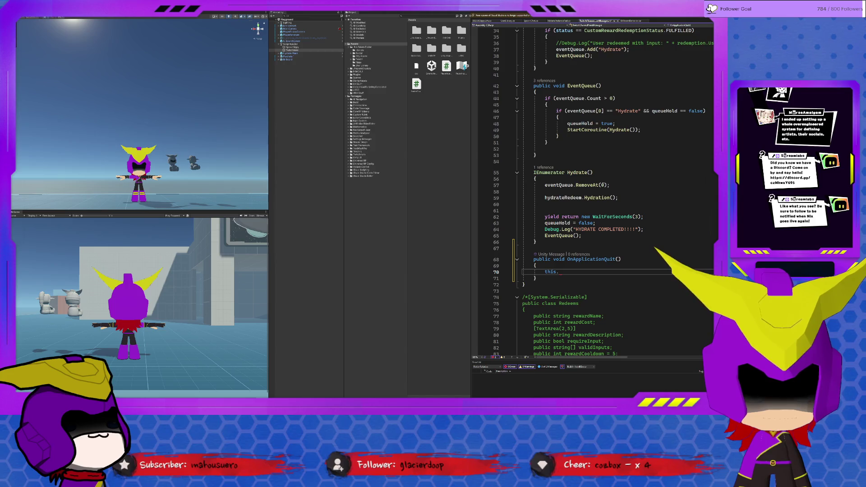
{"action": "key", "text": "BackSpace"}
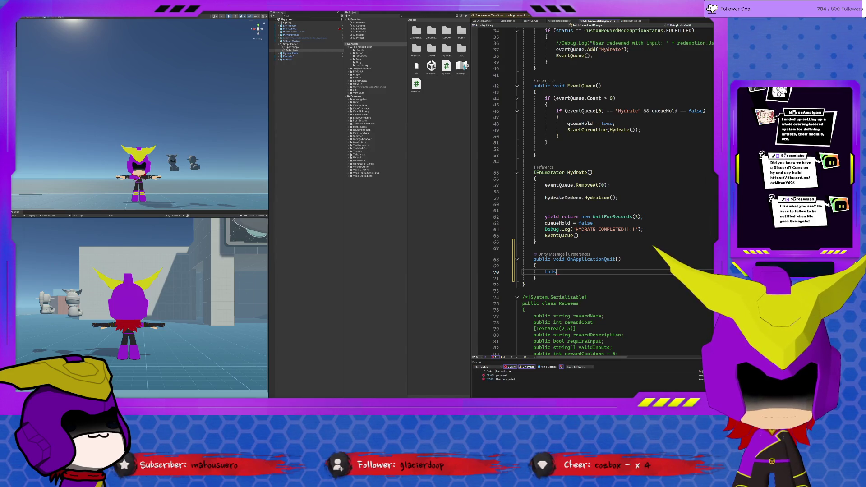
{"action": "key", "text": "BackSpace"}
{"action": "key", "text": "BackSpace"}
{"action": "key", "text": "BackSpace"}
{"action": "scroll", "coordinate": [652, 210], "scroll_direction": "up", "scroll_amount": 11}
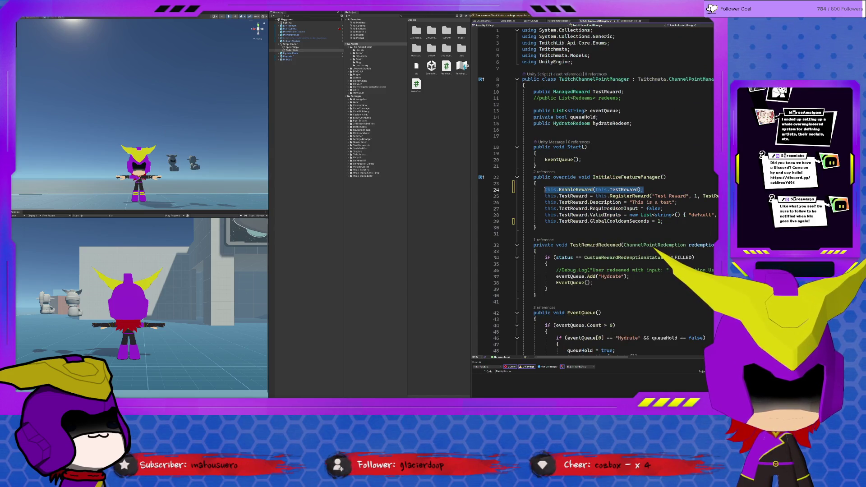
{"action": "scroll", "coordinate": [591, 236], "scroll_direction": "down", "scroll_amount": 11}
{"action": "key", "text": "ctrl+v"}
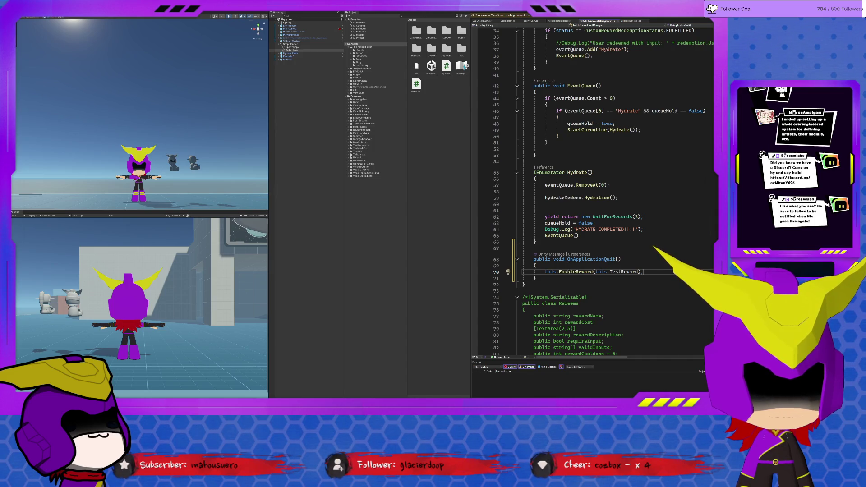
{"action": "key", "text": "BackSpace"}
{"action": "key", "text": "BackSpace"}
{"action": "key", "text": "BackSpace"}
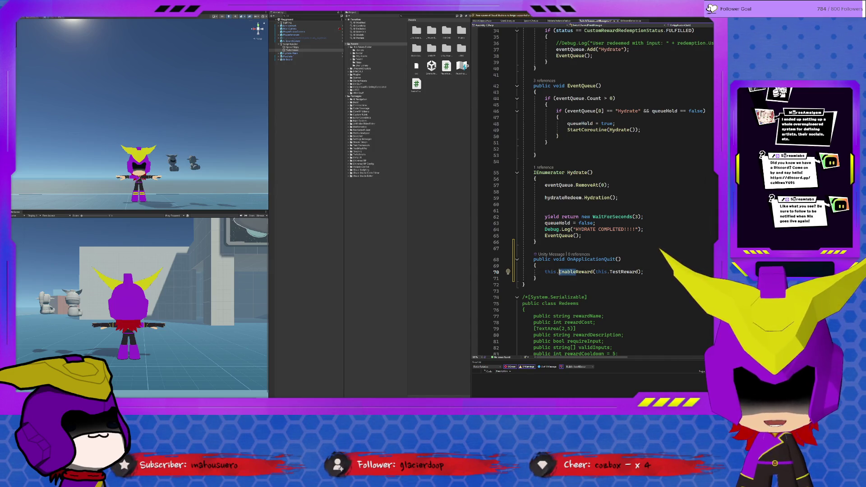
{"action": "type", "text": "Disbale"}
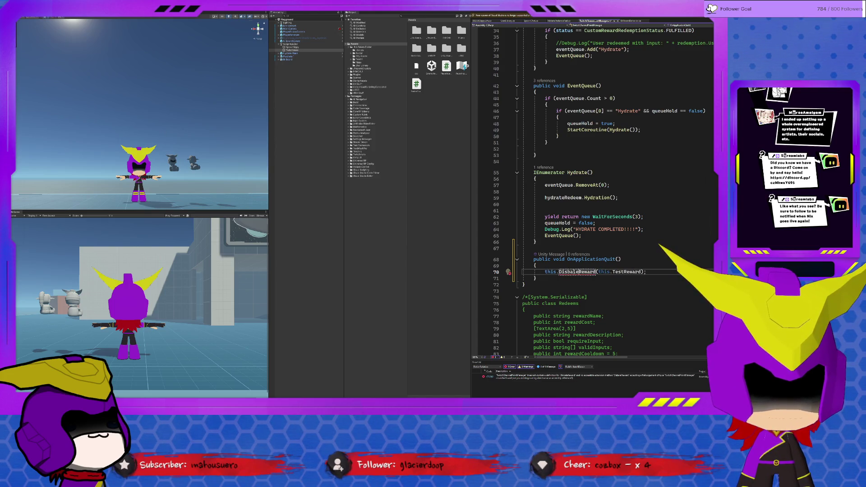
{"action": "key", "text": "BackSpace"}
{"action": "type", "text": "b"}
{"action": "left_click", "coordinate": [677, 277]}
Save the script and take Unity out of play mode
{"action": "key", "text": "ctrl+s"}
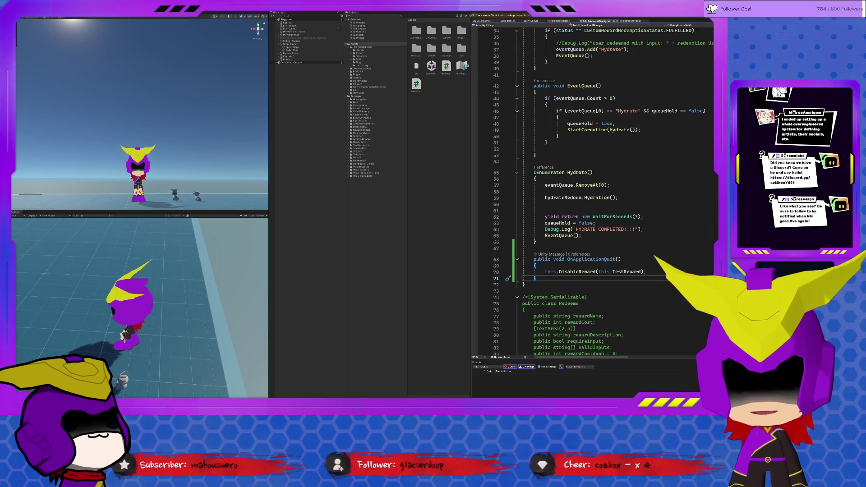
{"action": "key", "text": "ctrl+p"}
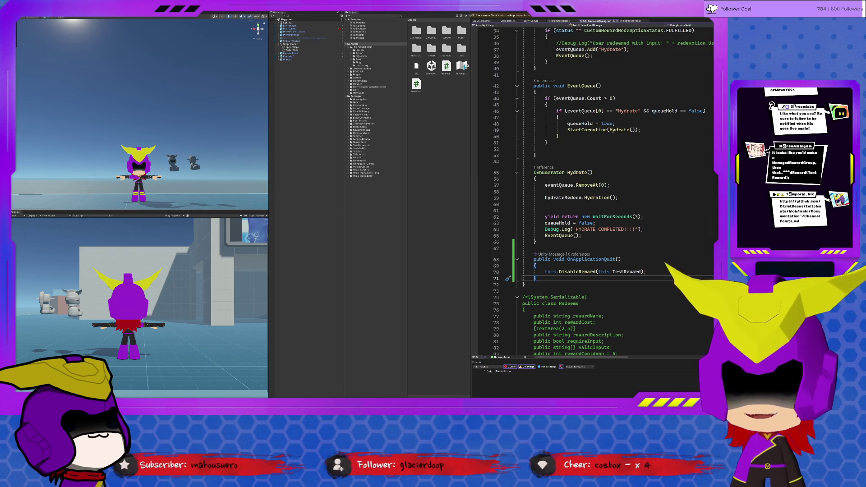
{"action": "key", "text": "shift+Up"}
{"action": "key", "text": "shift+Up"}
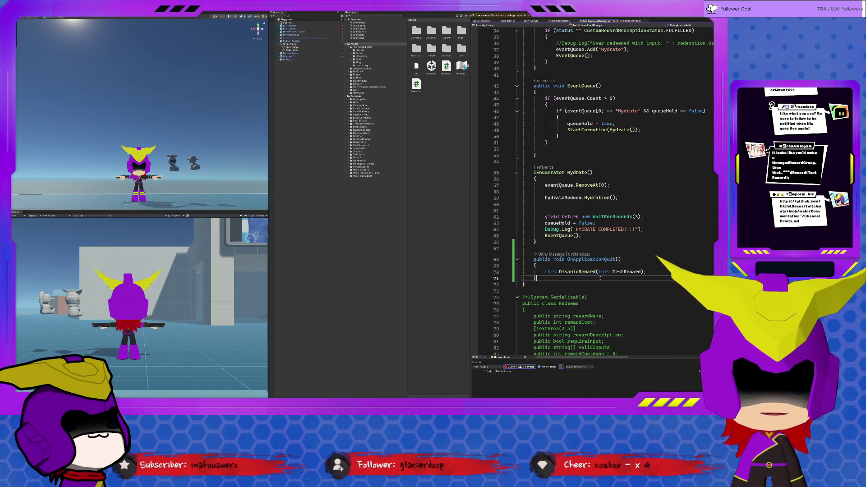
{"action": "key", "text": "shift+Up"}
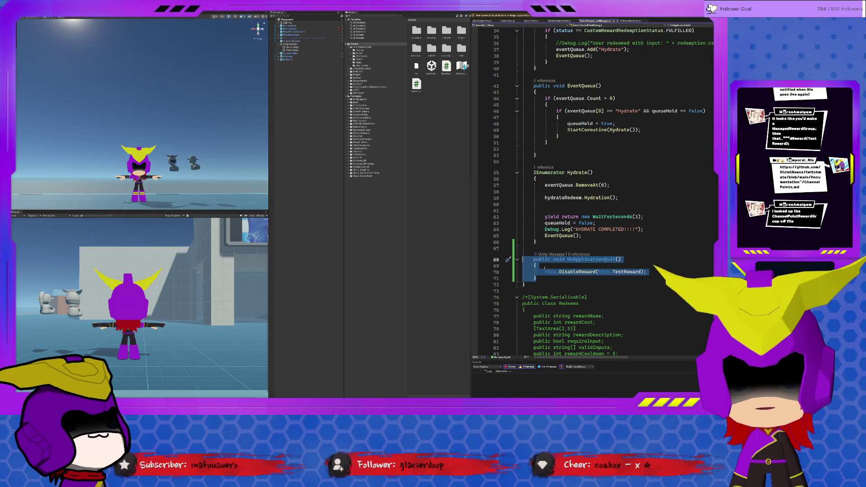
{"action": "left_click", "coordinate": [546, 271]}
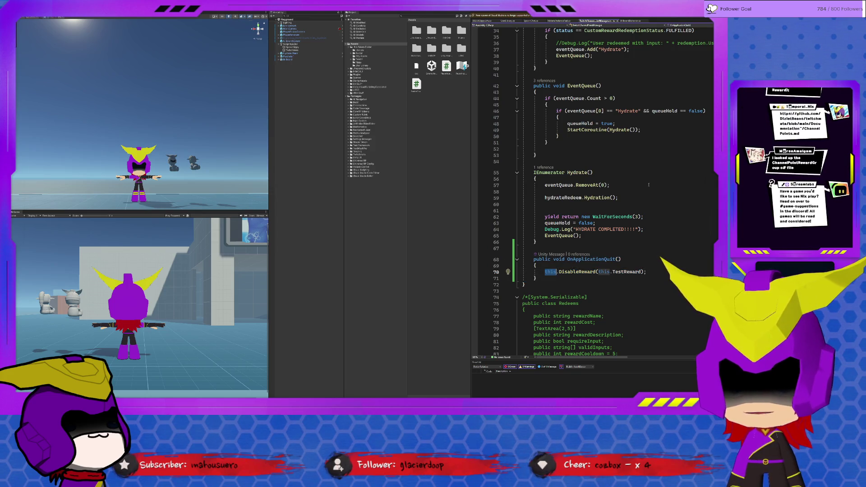
{"action": "type", "text": "testRe"}
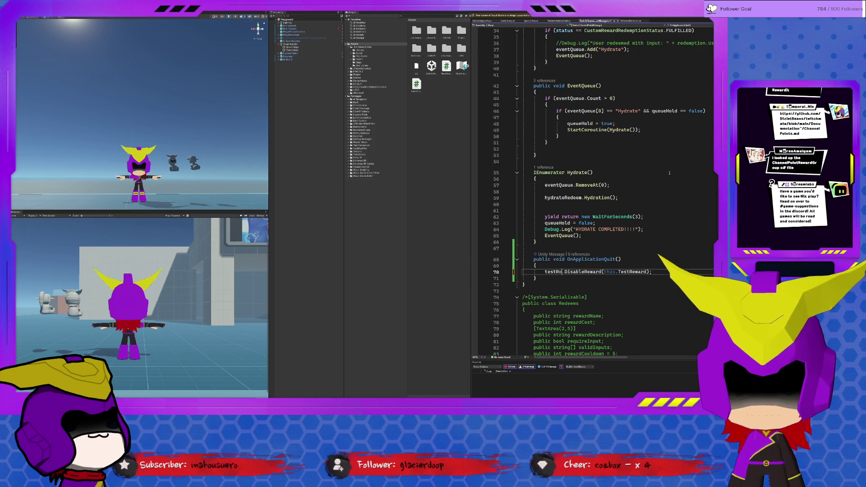
{"action": "type", "text": "ward"}
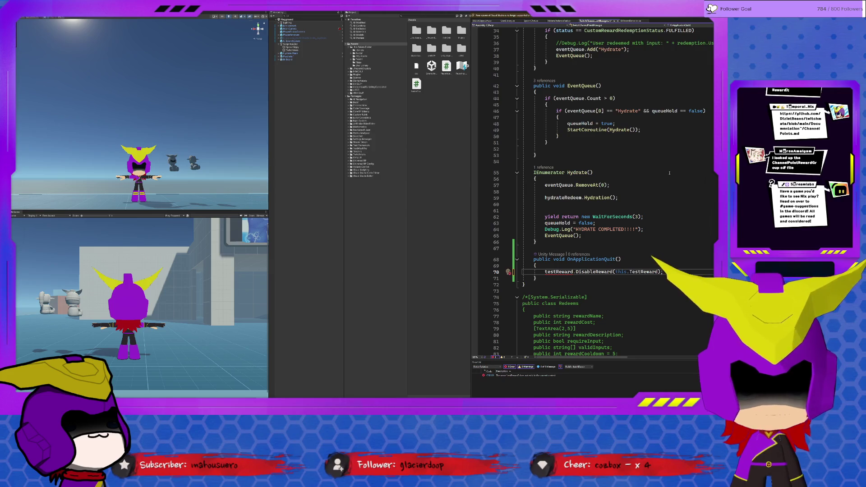
{"action": "key", "text": "BackSpace"}
{"action": "key", "text": "BackSpace"}
{"action": "key", "text": "BackSpace"}
{"action": "type", "text": "this"}
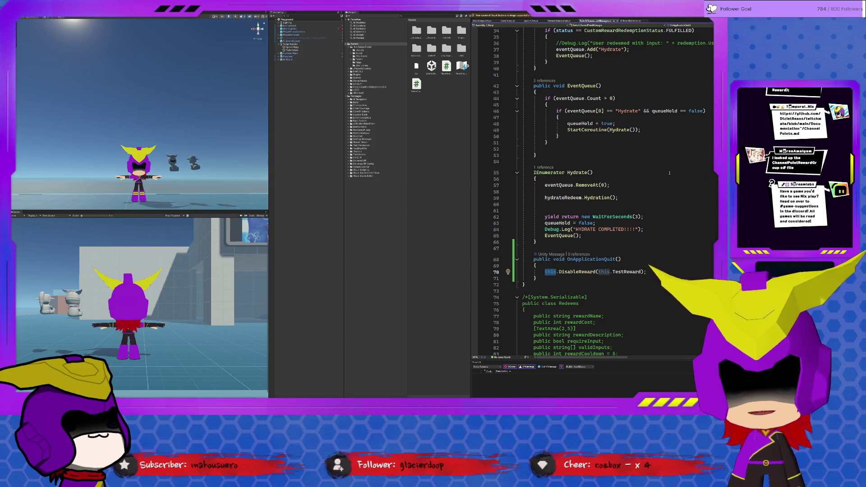
{"action": "left_click", "coordinate": [419, 15]}
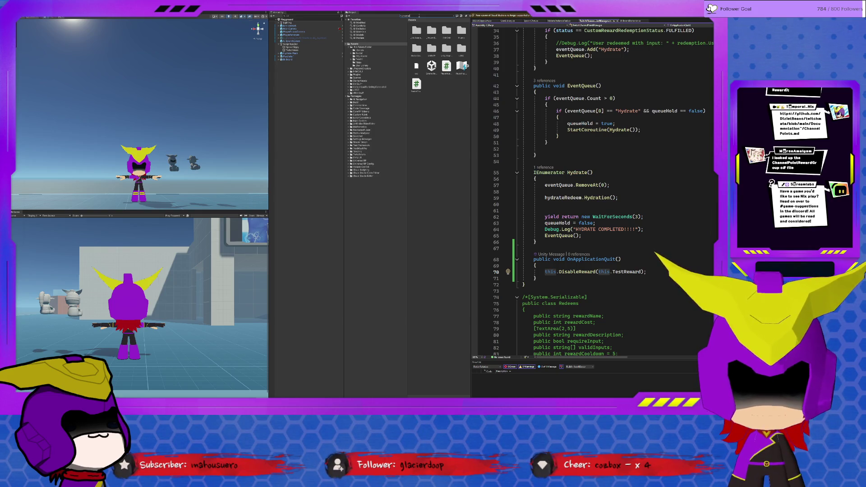
Clear the asset search and show the Packages folder in Unity's Project window
{"action": "type", "text": "ps"}
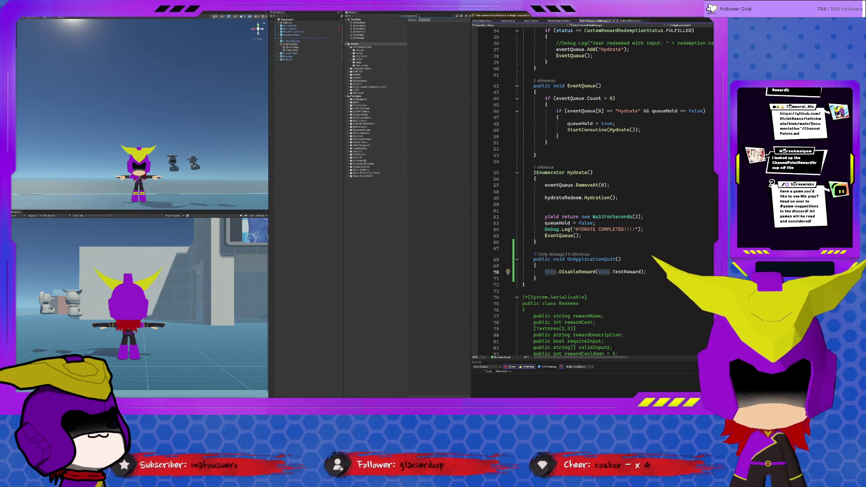
{"action": "left_click", "coordinate": [418, 16]}
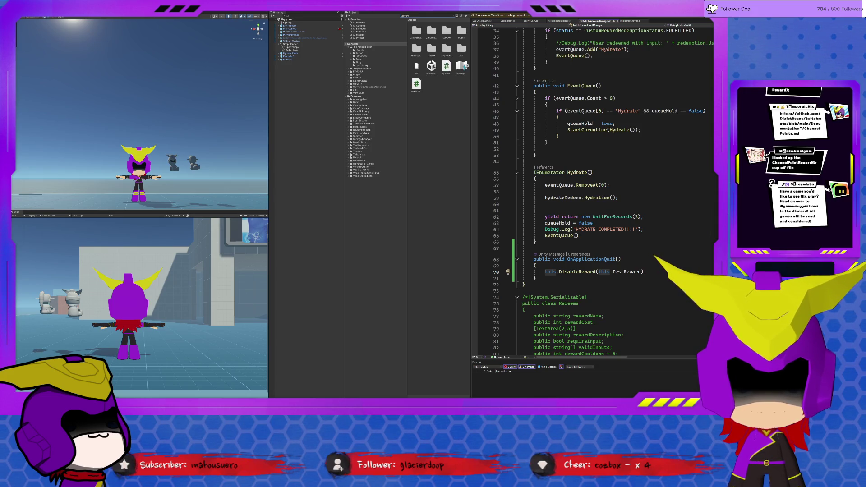
{"action": "left_click", "coordinate": [419, 16]}
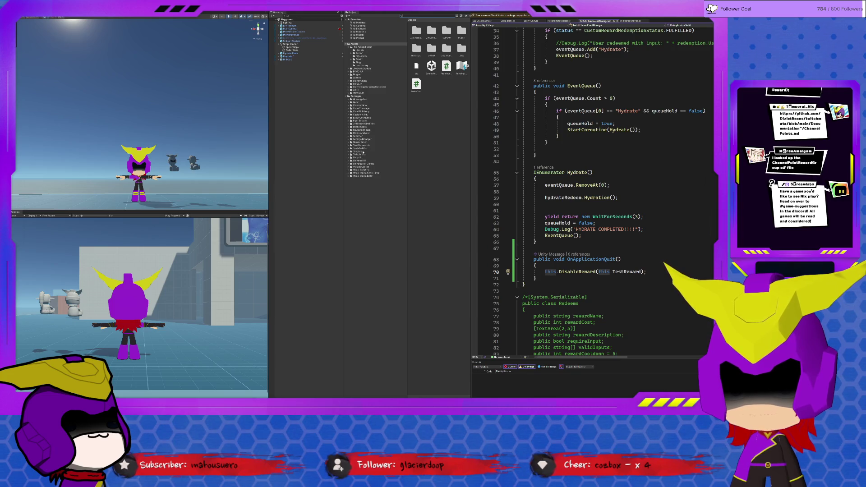
{"action": "left_click", "coordinate": [357, 96]}
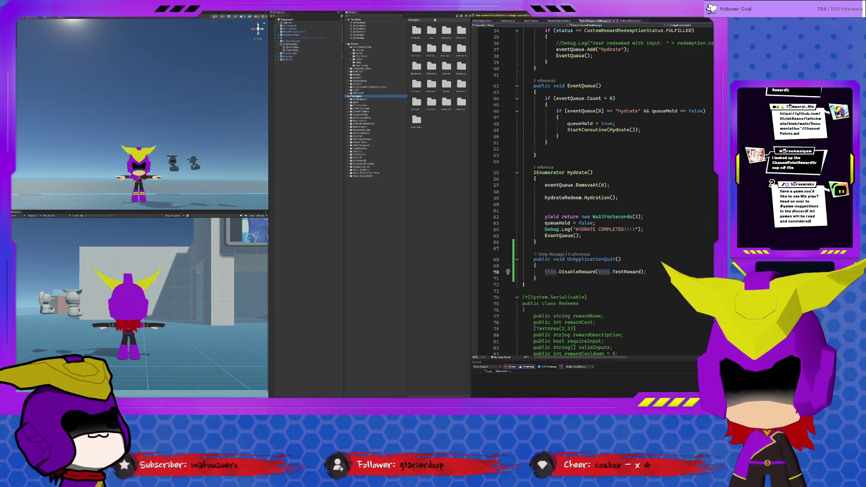
{"action": "left_click", "coordinate": [437, 17]}
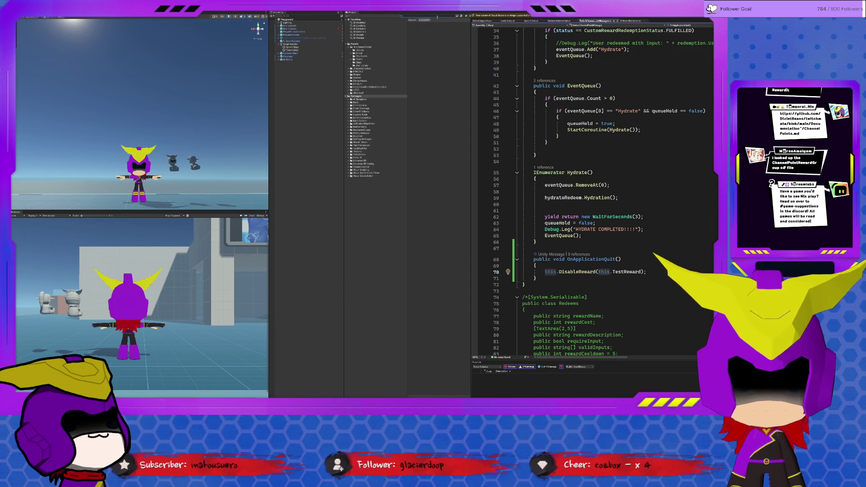
{"action": "key", "text": "BackSpace"}
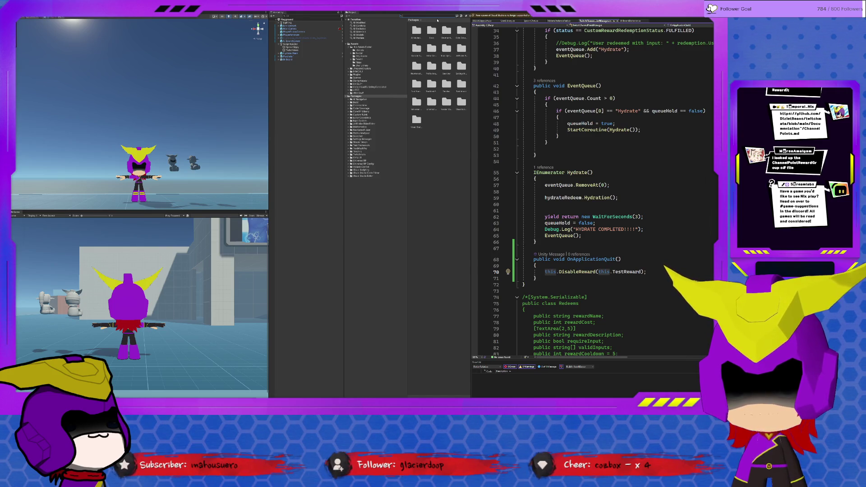
Browse Twitchmata > Runtime > Models and open the ManagedRewardGroup script
{"action": "left_click", "coordinate": [359, 154]}
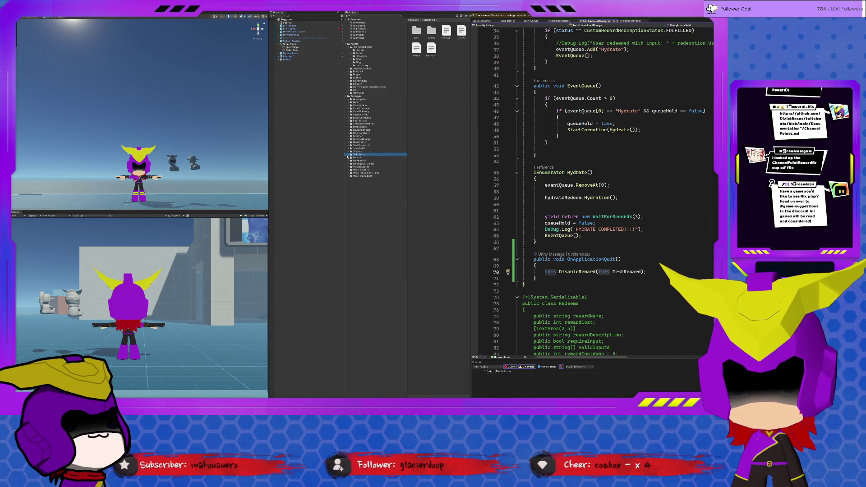
{"action": "left_click", "coordinate": [348, 155]}
{"action": "left_click", "coordinate": [353, 158]}
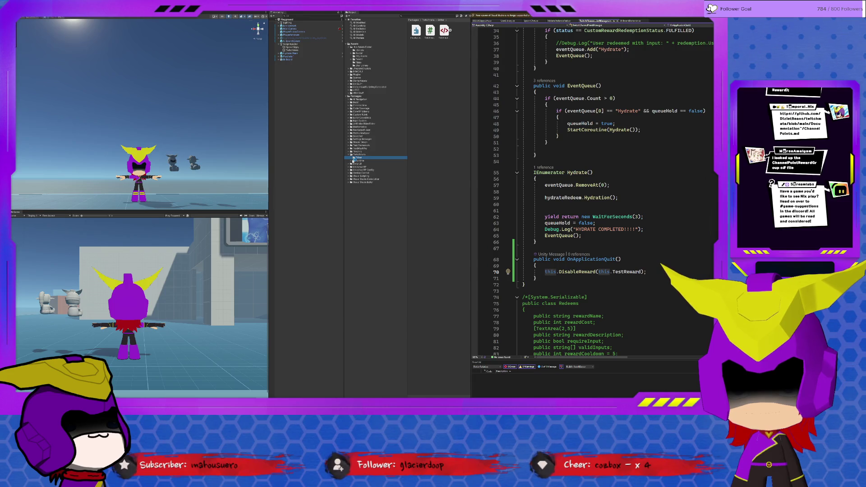
{"action": "left_click", "coordinate": [355, 161]}
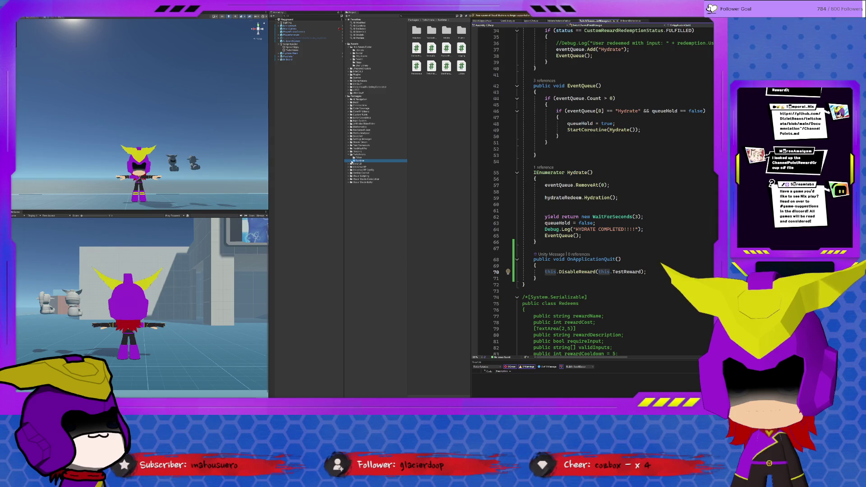
{"action": "left_click", "coordinate": [351, 160]}
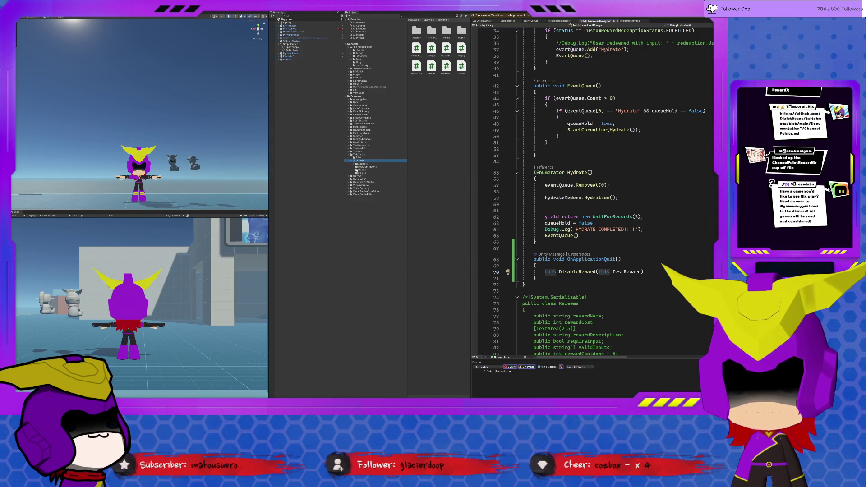
{"action": "left_click", "coordinate": [360, 171]}
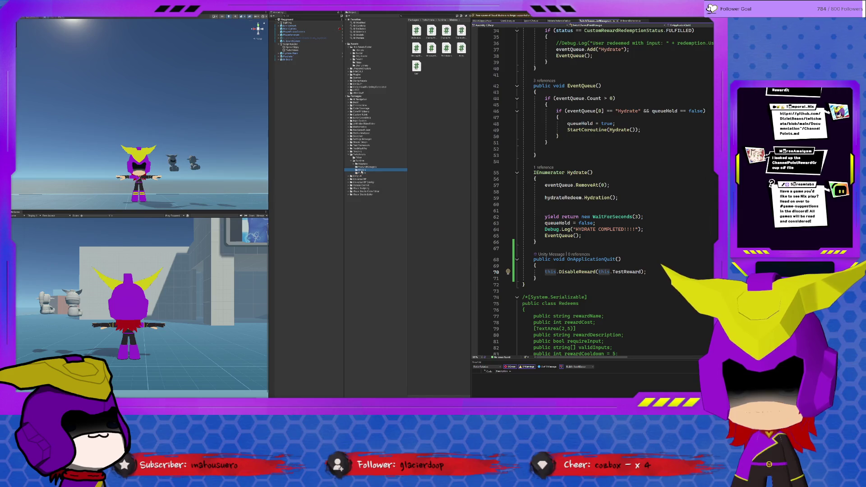
{"action": "left_click", "coordinate": [431, 31]}
{"action": "left_click", "coordinate": [446, 32]}
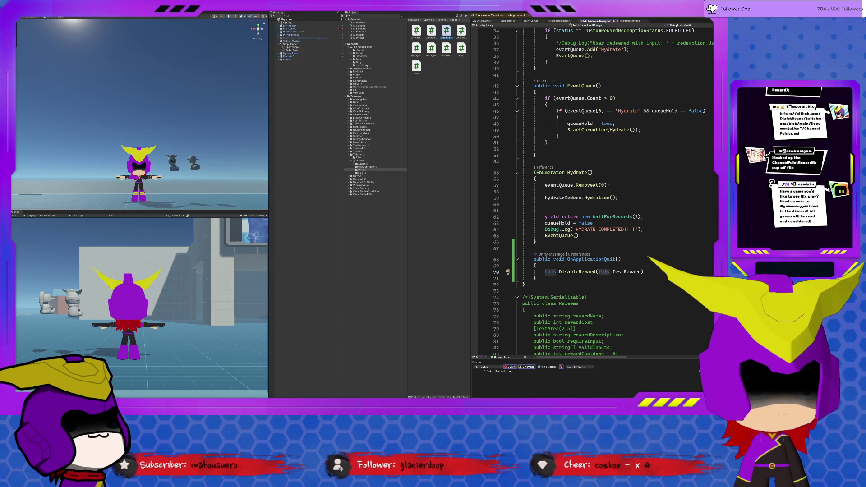
{"action": "left_click", "coordinate": [462, 32]}
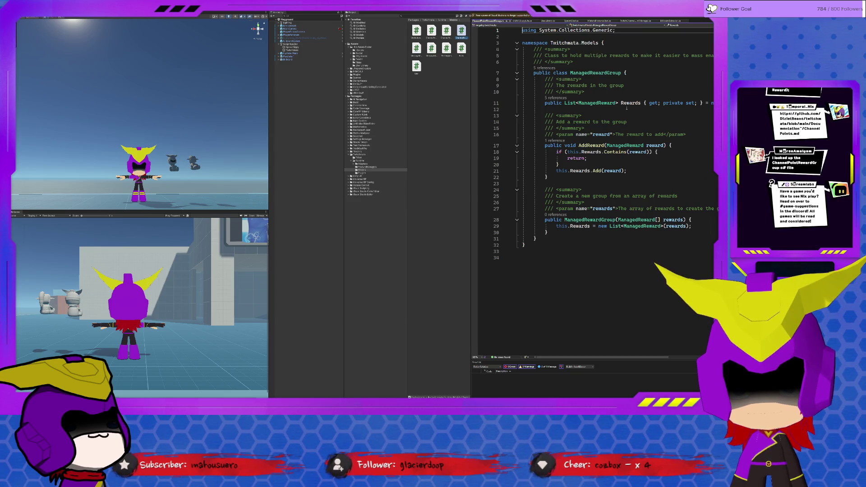
Review the AddReward method signature and body on lines 17–20
{"action": "left_click", "coordinate": [684, 110]}
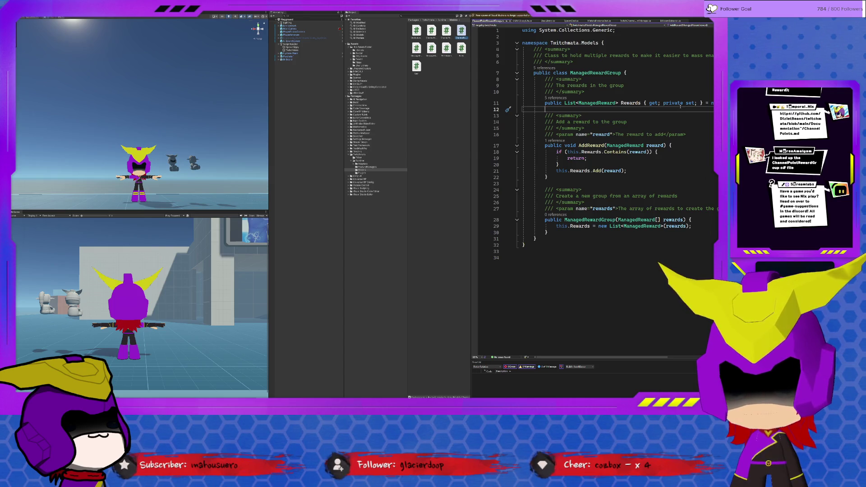
{"action": "left_click_drag", "start_coordinate": [574, 145], "coordinate": [648, 145]}
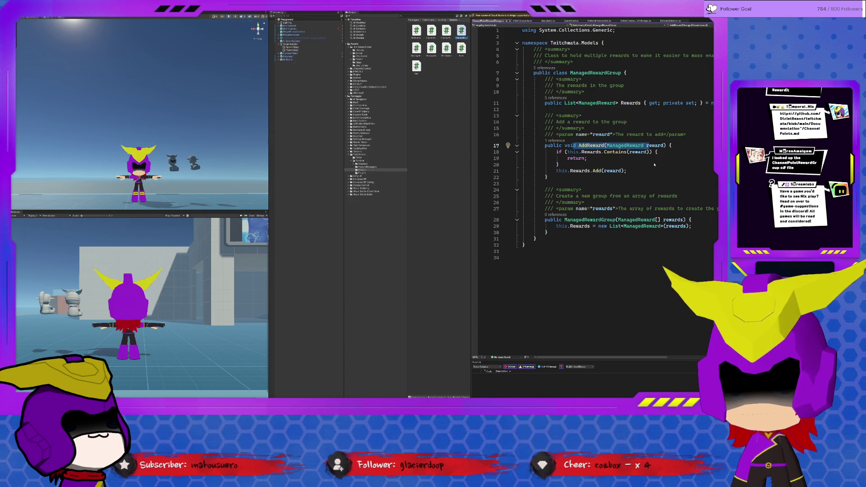
{"action": "left_click", "coordinate": [627, 164]}
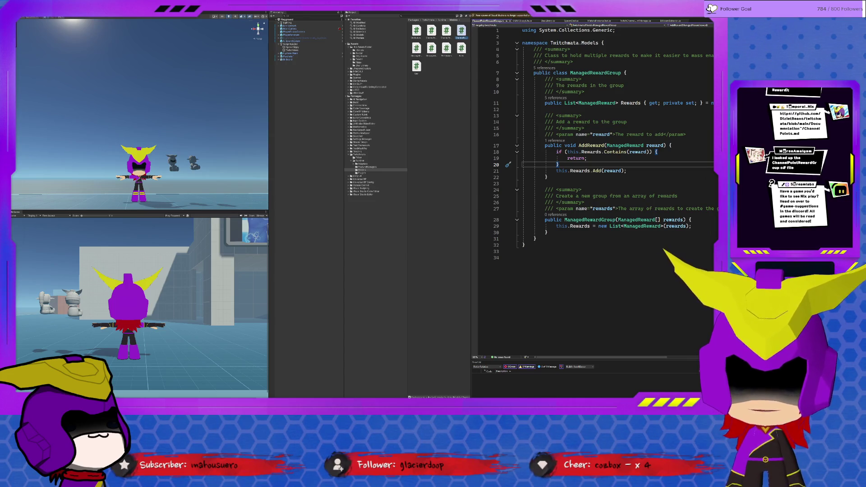
{"action": "scroll", "coordinate": [617, 167], "scroll_direction": "up", "scroll_amount": 2}
{"action": "left_click_drag", "start_coordinate": [567, 357], "coordinate": [574, 358]}
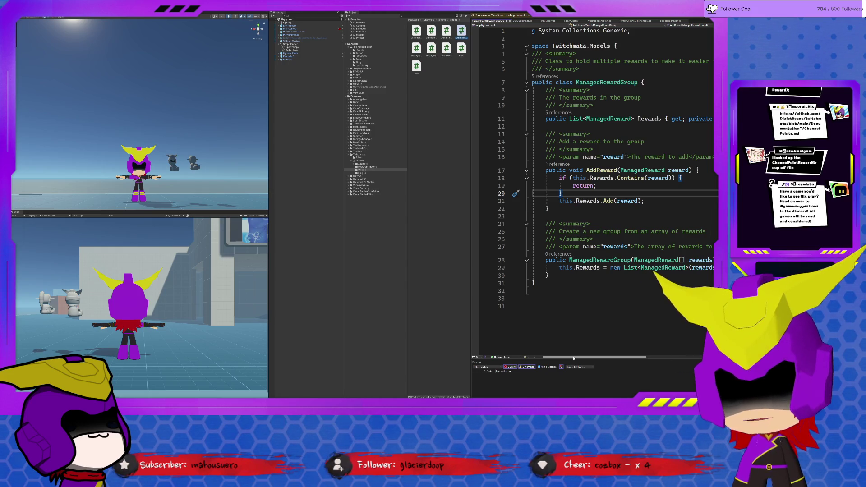
{"action": "left_click_drag", "start_coordinate": [573, 358], "coordinate": [567, 358]}
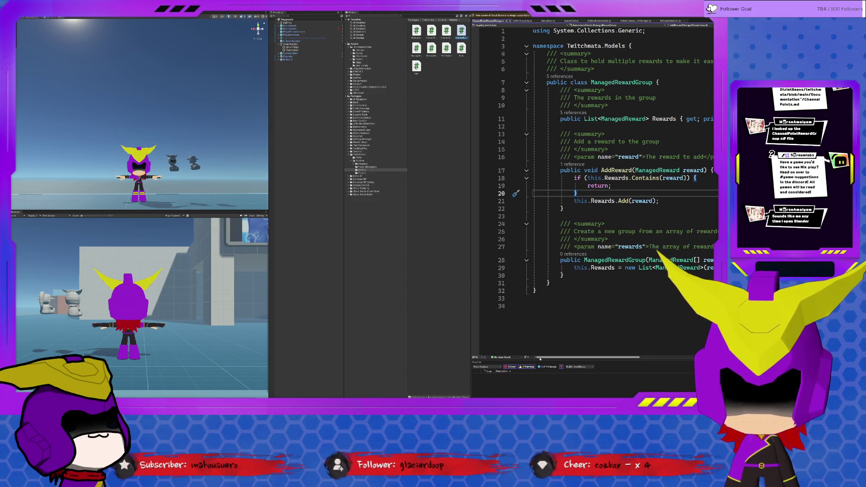
{"action": "mouse_move", "coordinate": [587, 357]}
{"action": "left_mouse_down"}
{"action": "mouse_move", "coordinate": [636, 357]}
{"action": "mouse_move", "coordinate": [596, 357]}
{"action": "left_mouse_up"}
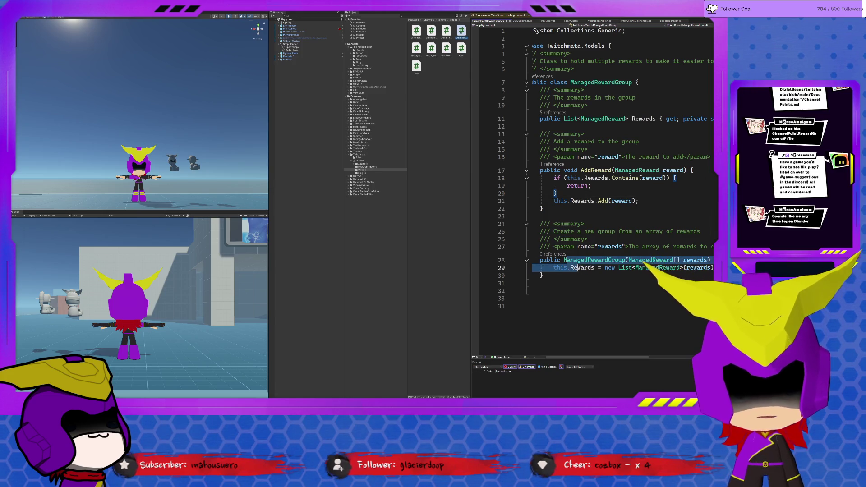
Review the constructor on lines 28–30, then close ManagedRewardGroup.cs
{"action": "left_click", "coordinate": [591, 278]}
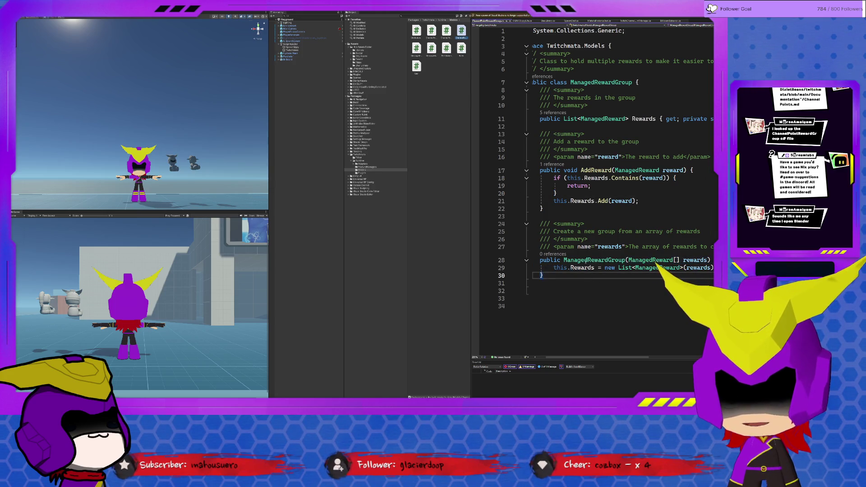
{"action": "left_click_drag", "start_coordinate": [585, 261], "coordinate": [592, 278]}
{"action": "left_click", "coordinate": [592, 278]}
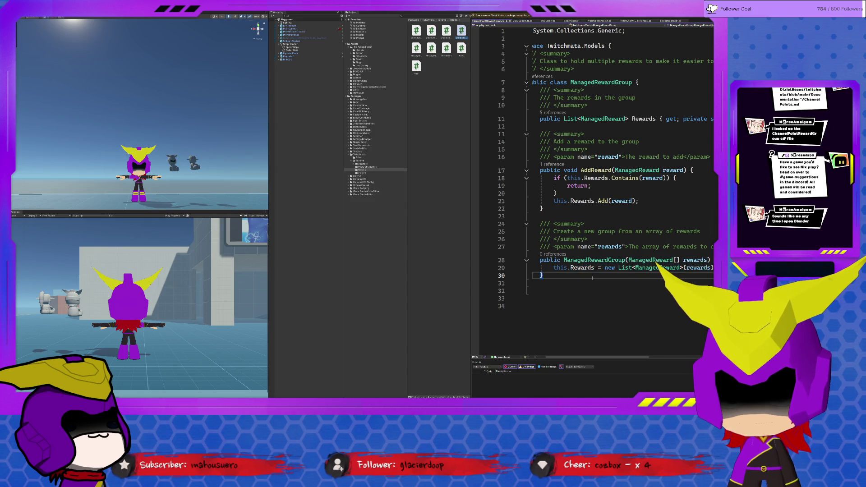
{"action": "left_click", "coordinate": [559, 267]}
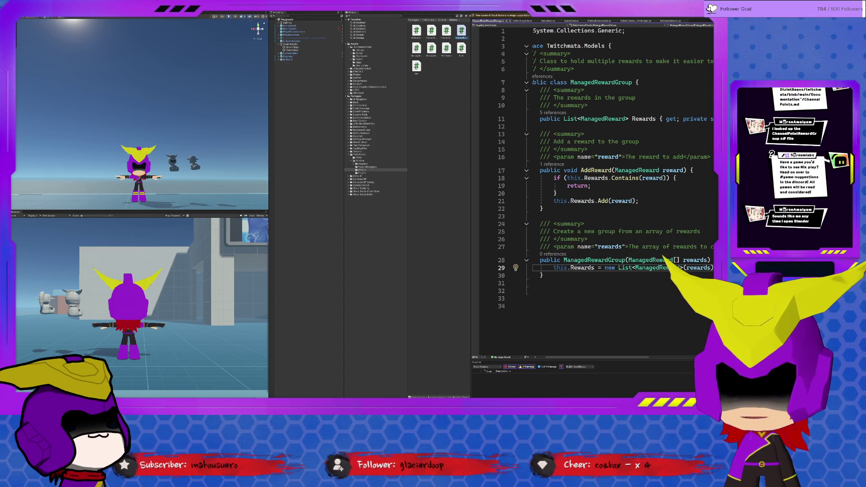
{"action": "middle_click", "coordinate": [495, 22]}
{"action": "scroll", "coordinate": [631, 181], "scroll_direction": "down", "scroll_amount": 2}
{"action": "left_click", "coordinate": [692, 235]}
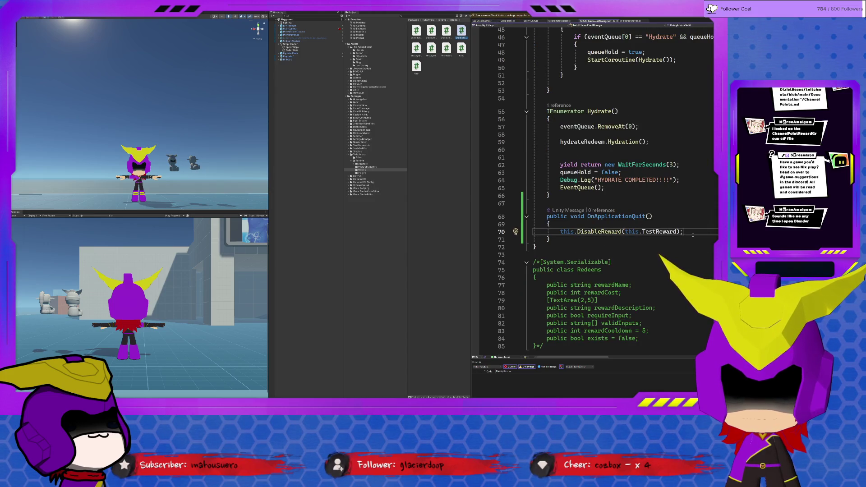
{"action": "key", "text": "Return"}
{"action": "type", "text": "this.DisableReward(this.ChangeThemeReward);"}
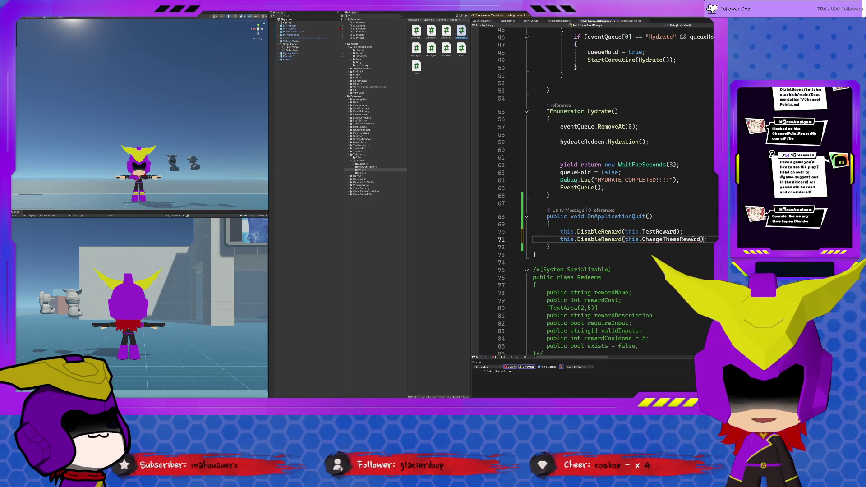
{"action": "key", "text": "ctrl+shift+Left"}
{"action": "type", "text": "Test"}
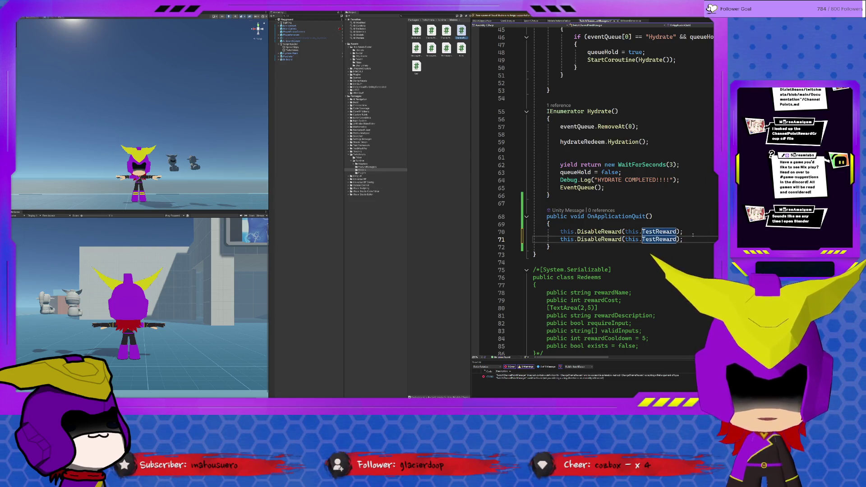
{"action": "left_click", "coordinate": [614, 233]}
{"action": "triple_click", "coordinate": [614, 234]}
{"action": "key", "text": "Delete"}
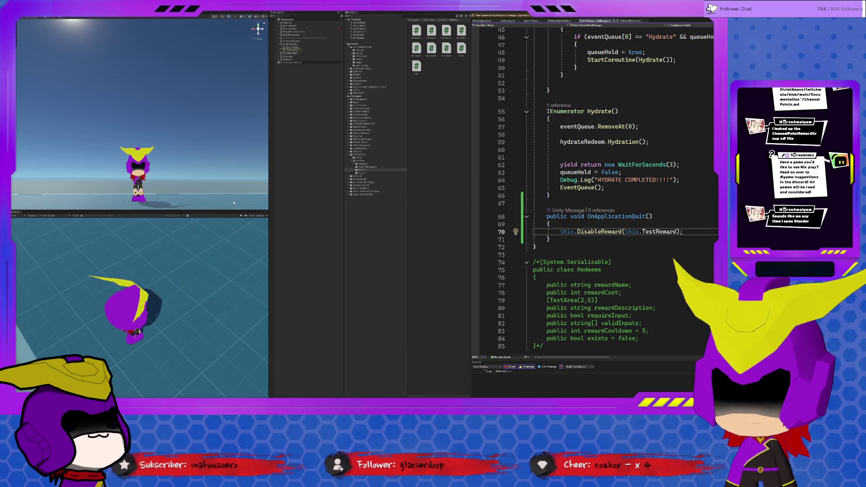
{"action": "key", "text": "F12"}
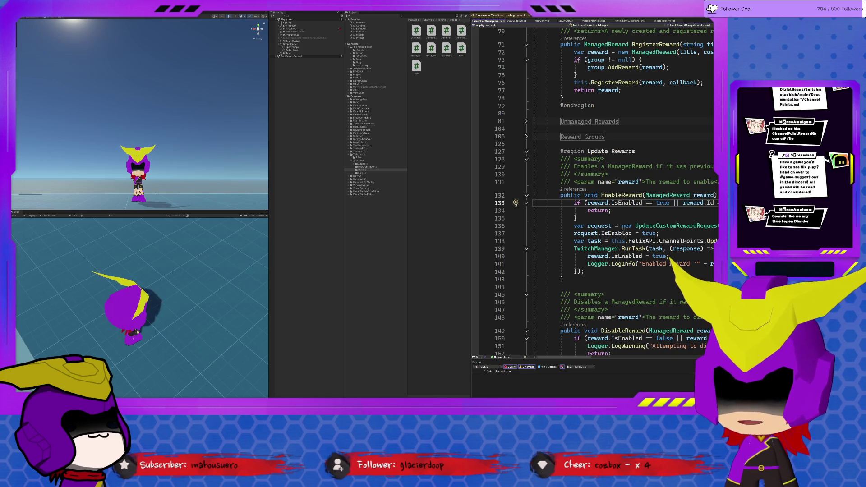
Reopen ChannelPointManager at its EnableReward method to inspect the code
{"action": "left_click", "coordinate": [299, 50]}
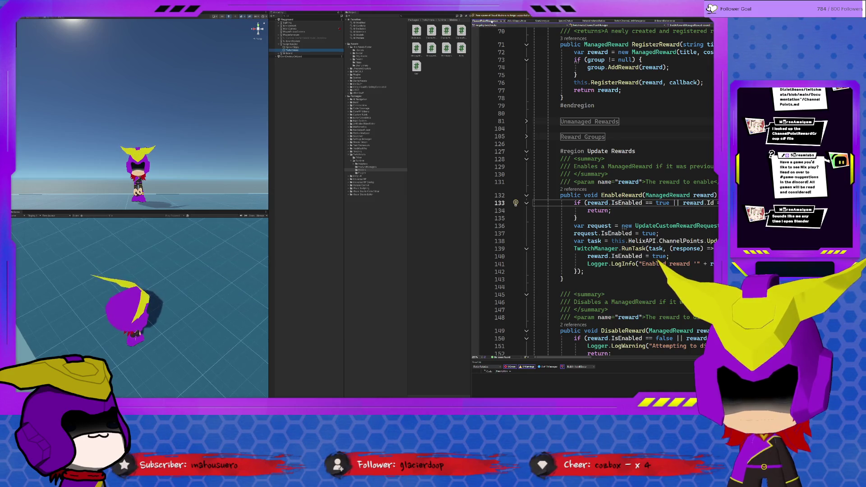
{"action": "key", "text": "ctrl+F4"}
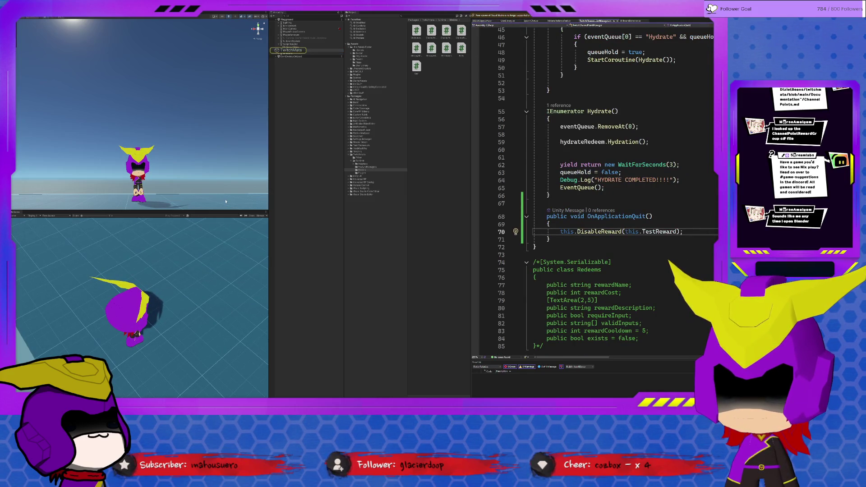
{"action": "key", "text": "ctrl+minus"}
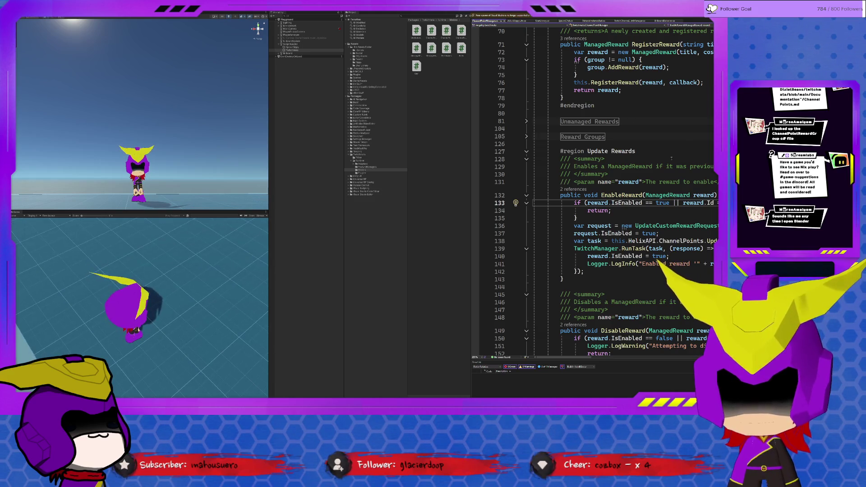
{"action": "scroll", "coordinate": [678, 154], "scroll_direction": "up", "scroll_amount": 17}
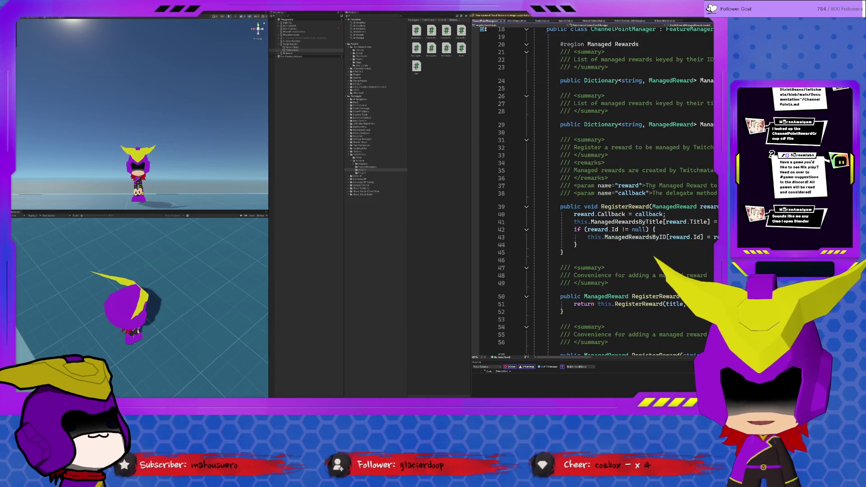
Inspect EnableReward's reward.IsEnabled == true check and its early return
{"action": "scroll", "coordinate": [652, 192], "scroll_direction": "down", "scroll_amount": 18}
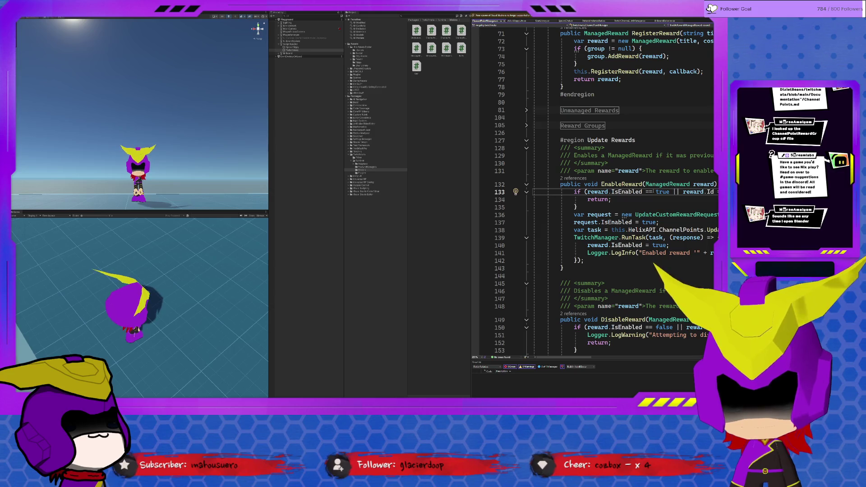
{"action": "left_click", "coordinate": [597, 191]}
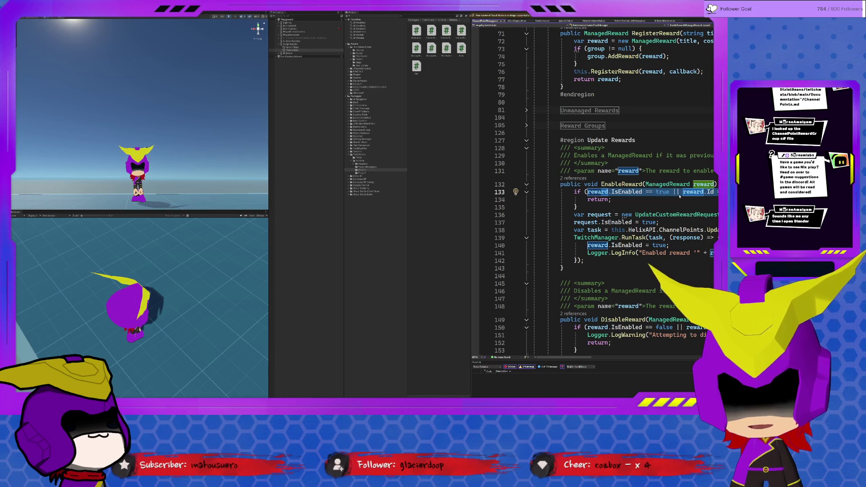
{"action": "key", "text": "ctrl+Right"}
{"action": "key", "text": "ctrl+Right"}
{"action": "key", "text": "ctrl+Right"}
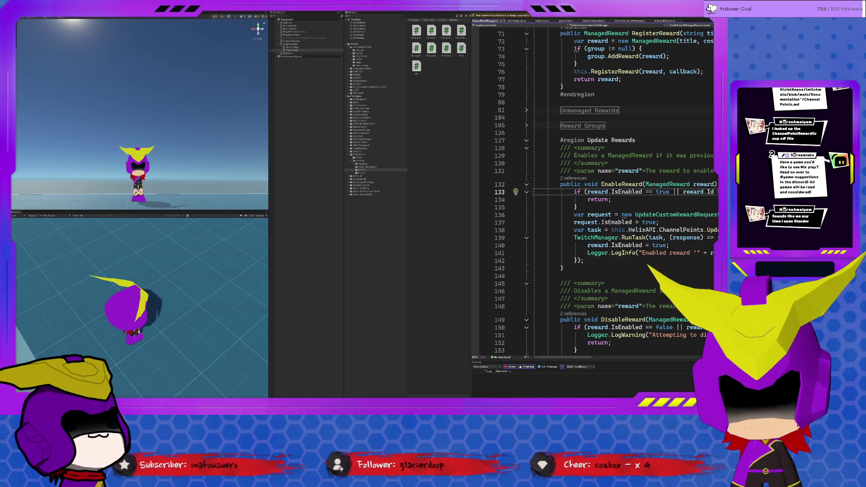
{"action": "left_click_drag", "start_coordinate": [587, 192], "coordinate": [672, 192]}
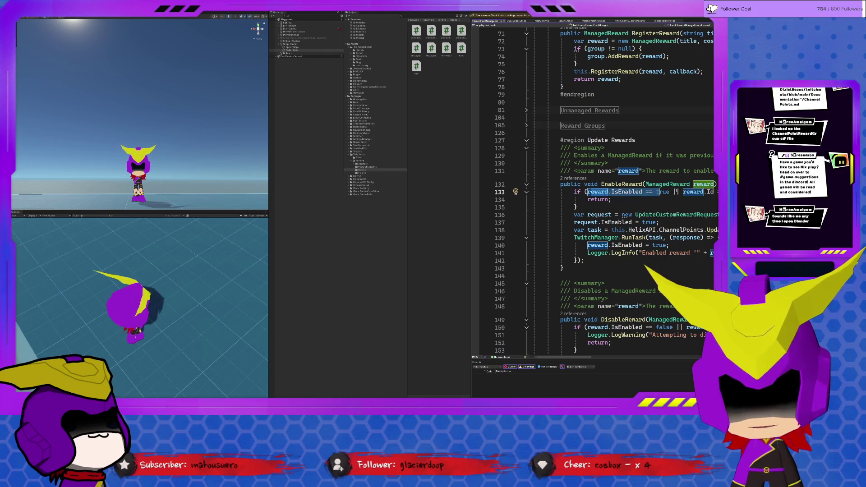
{"action": "left_click", "coordinate": [673, 191]}
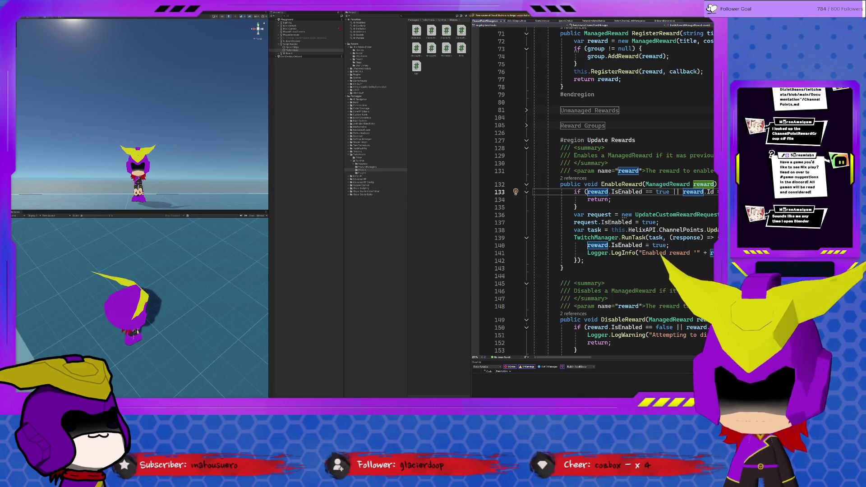
{"action": "left_click", "coordinate": [633, 205]}
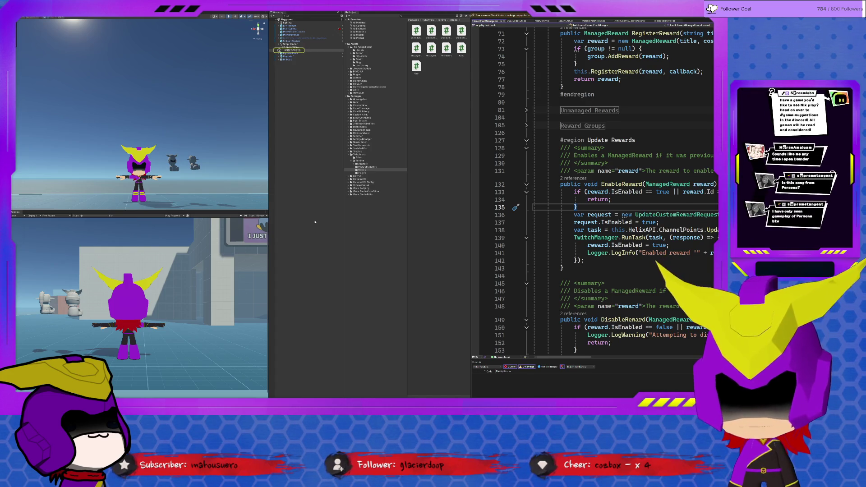
Check the == comparison in DisableReward on line 150, then view the LifeCycle script
{"action": "left_click", "coordinate": [631, 327]}
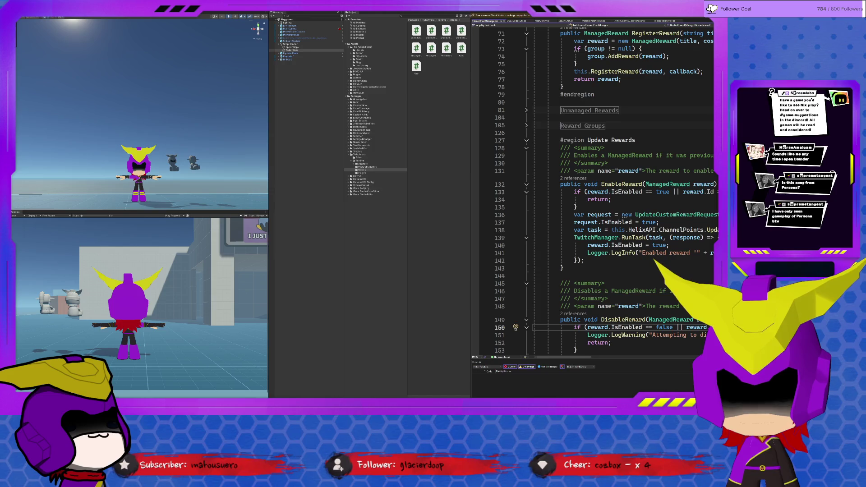
{"action": "left_click", "coordinate": [648, 327]}
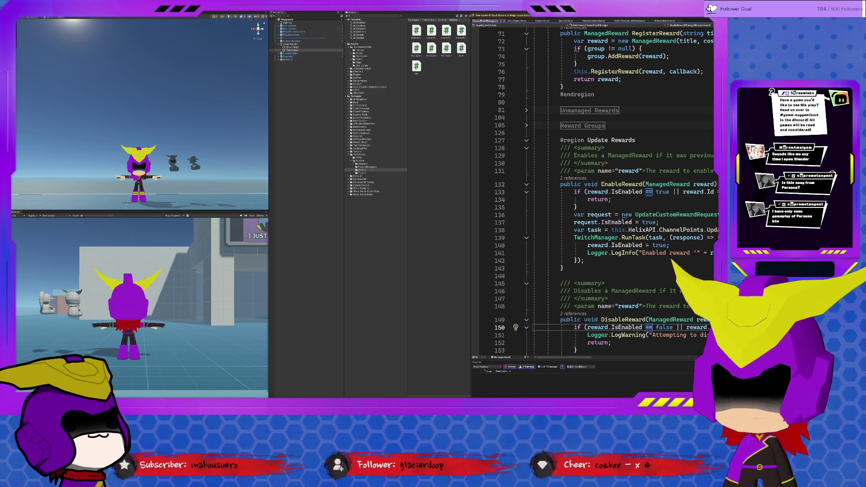
{"action": "left_click", "coordinate": [517, 22]}
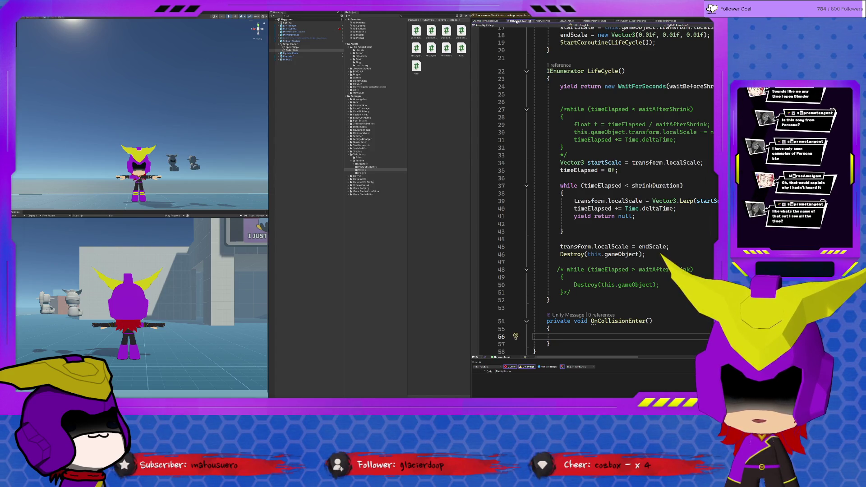
Block-comment OnApplicationQuit (lines 68–71) in TwitchChannelPointManager, save, and exit play mode
{"action": "left_click", "coordinate": [486, 20]}
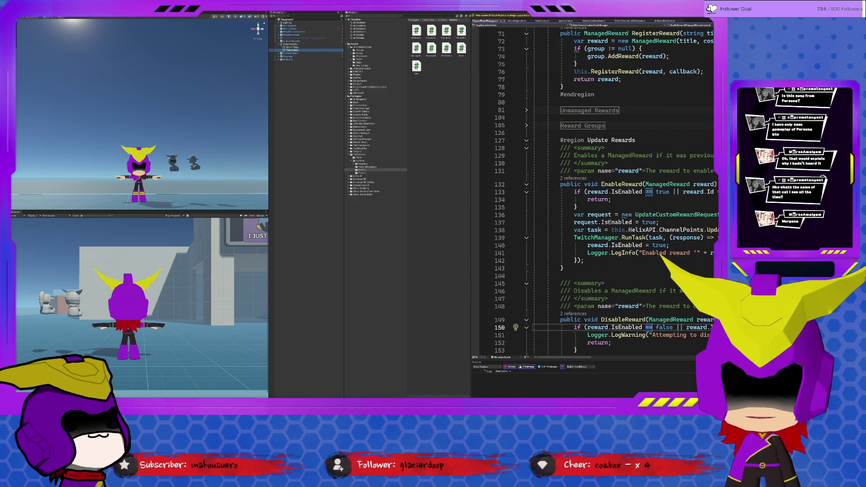
{"action": "left_click", "coordinate": [354, 43]}
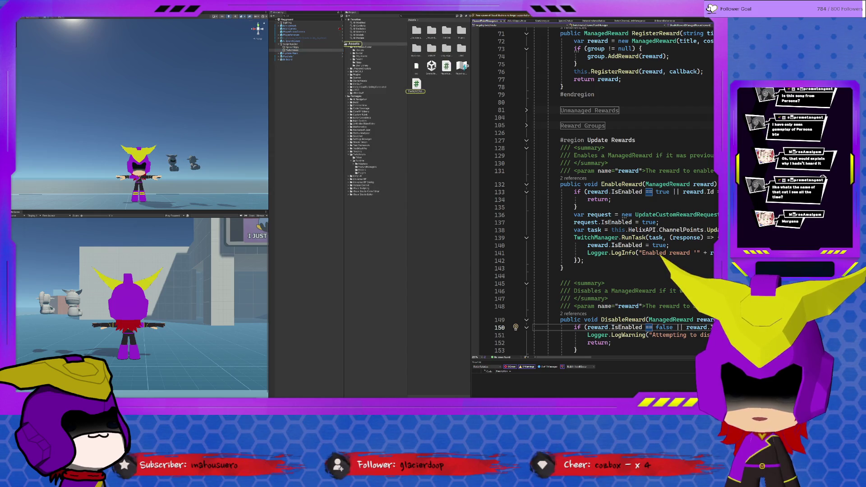
{"action": "left_click", "coordinate": [630, 21]}
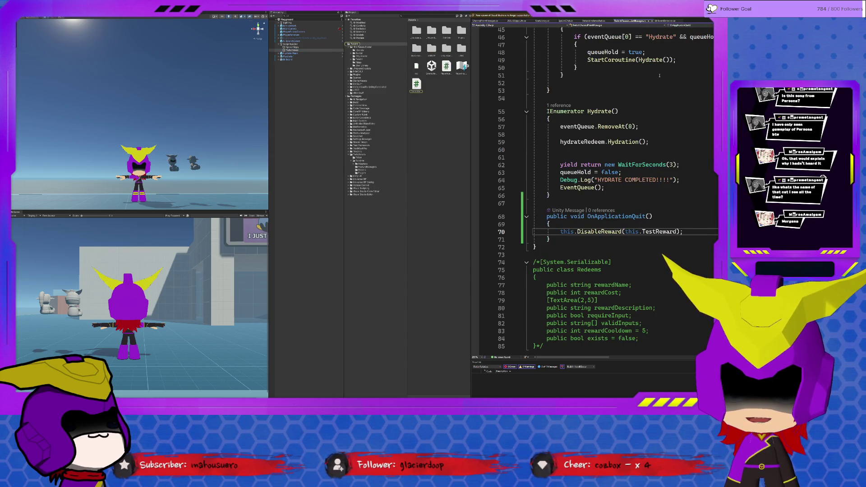
{"action": "left_click", "coordinate": [543, 217]}
{"action": "left_click_drag", "start_coordinate": [546, 217], "coordinate": [550, 239]}
{"action": "key", "text": "ctrl+shift+slash"}
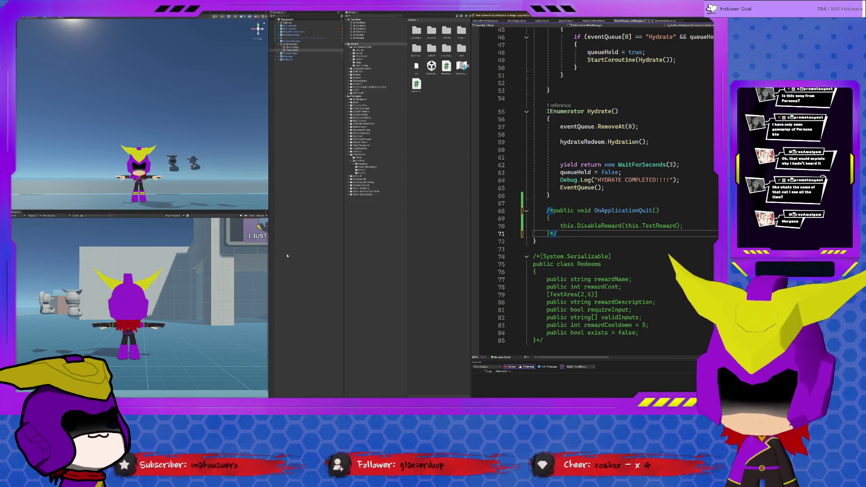
{"action": "key", "text": "ctrl+s"}
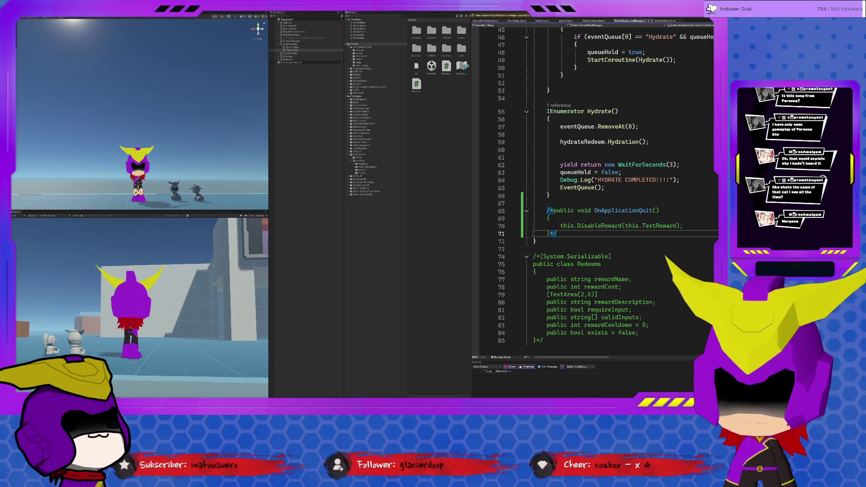
{"action": "key", "text": "ctrl+p"}
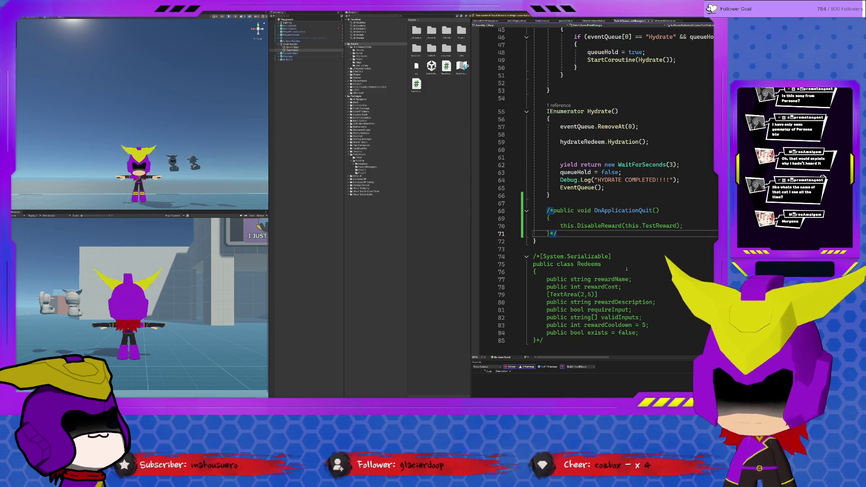
{"action": "scroll", "coordinate": [603, 280], "scroll_direction": "up", "scroll_amount": 15}
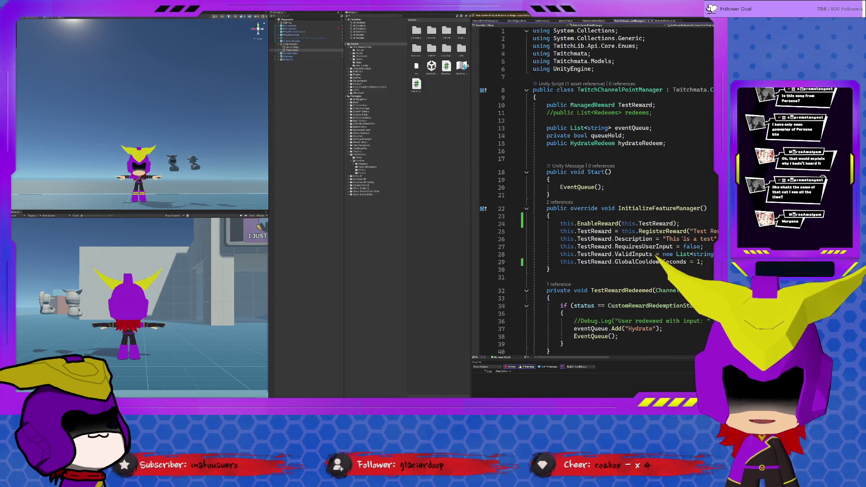
Delete the this.EnableReward(this.TestReward); line 24 from InitializeFeatureManager
{"action": "left_click", "coordinate": [561, 223]}
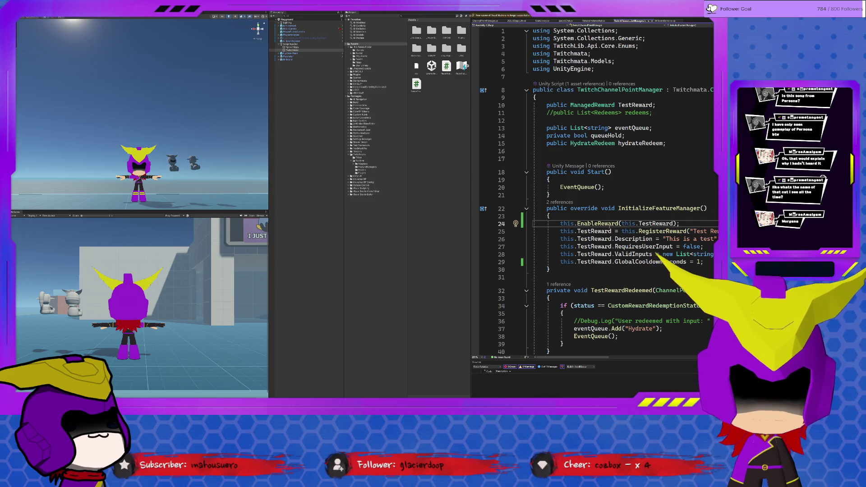
{"action": "triple_click", "coordinate": [608, 223]}
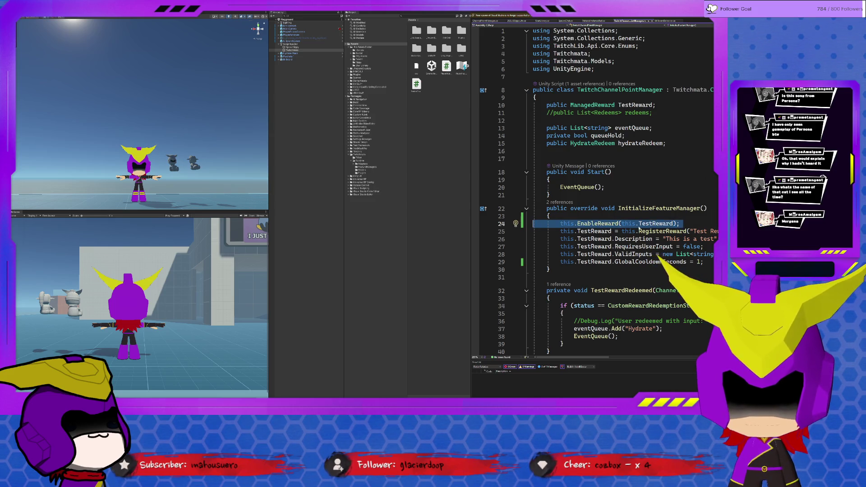
{"action": "key", "text": "Delete"}
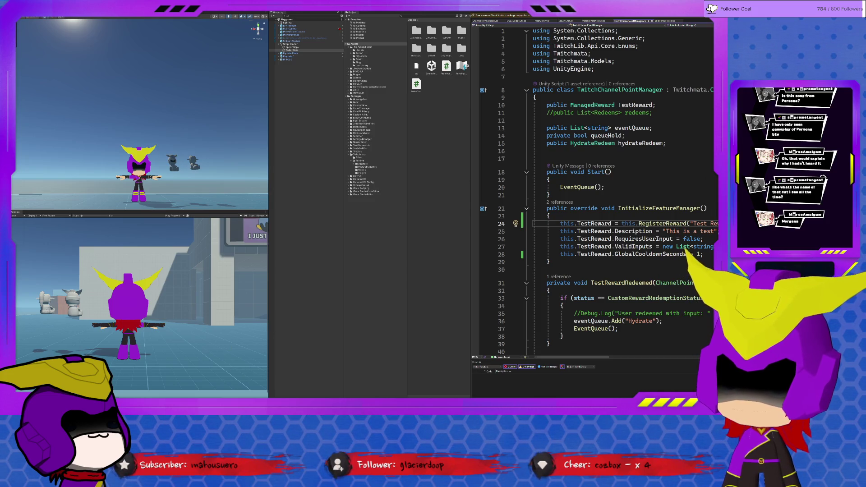
Delete the */ on line 70 and the /* on line 67 around OnApplicationQuit
{"action": "scroll", "coordinate": [637, 274], "scroll_direction": "down", "scroll_amount": 15}
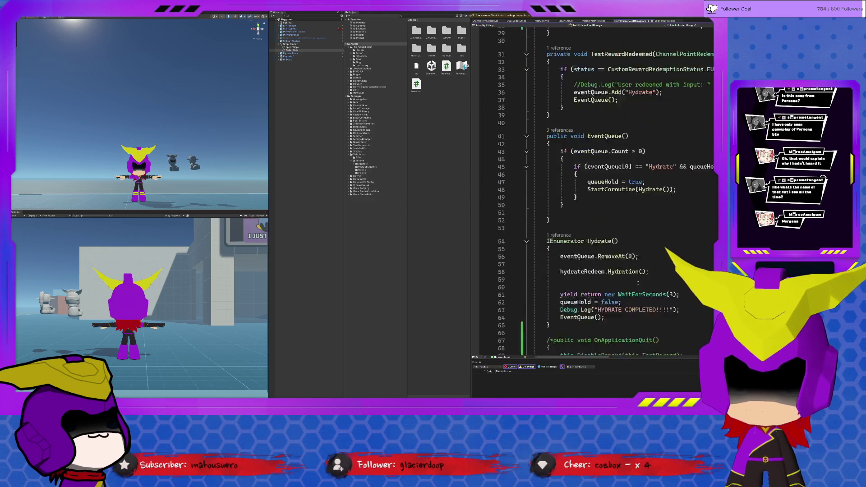
{"action": "left_click", "coordinate": [562, 225]}
{"action": "key", "text": "BackSpace"}
{"action": "key", "text": "BackSpace"}
{"action": "left_click", "coordinate": [554, 203]}
{"action": "key", "text": "BackSpace"}
{"action": "key", "text": "BackSpace"}
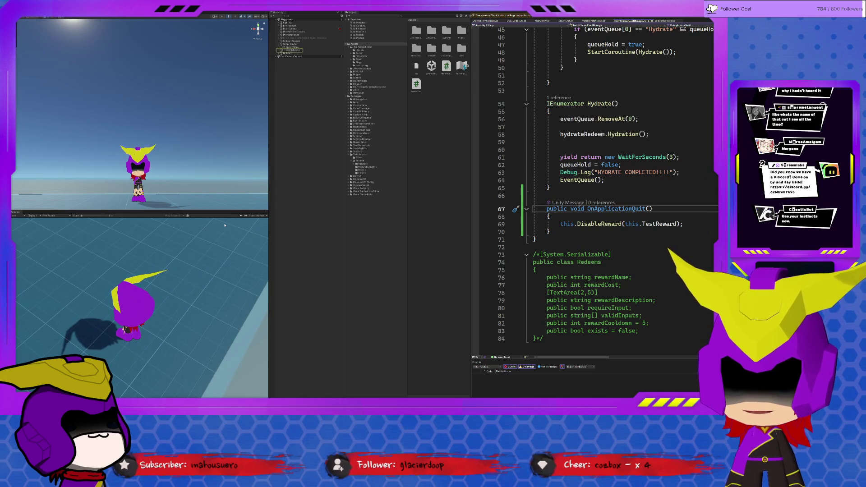
Switch to the SpawnChatter script tab showing the new-user code with WaitForSeconds(1f)
{"action": "key", "text": "ctrl+Tab"}
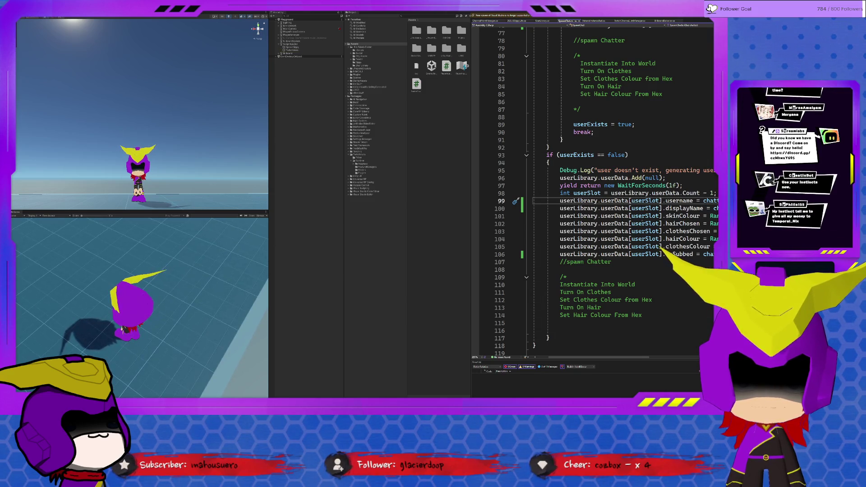
{"action": "scroll", "coordinate": [622, 189], "scroll_direction": "up", "scroll_amount": 7}
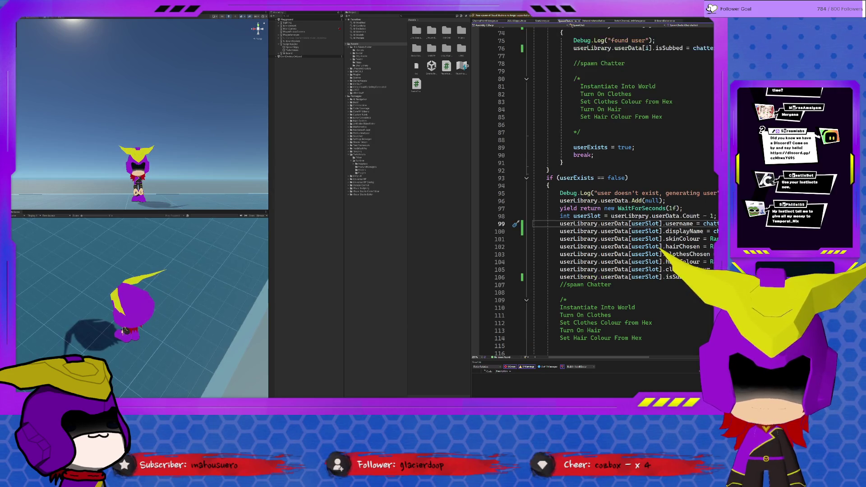
{"action": "scroll", "coordinate": [622, 189], "scroll_direction": "down", "scroll_amount": 4}
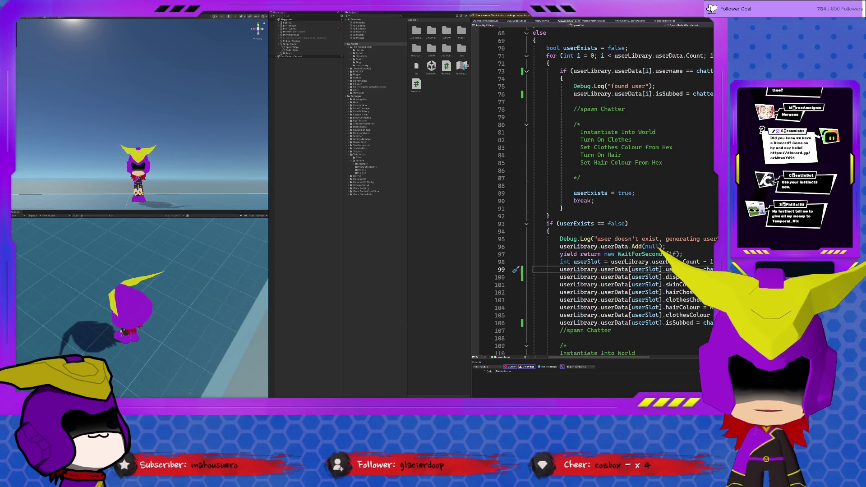
{"action": "scroll", "coordinate": [562, 356], "scroll_direction": "left", "scroll_amount": 2}
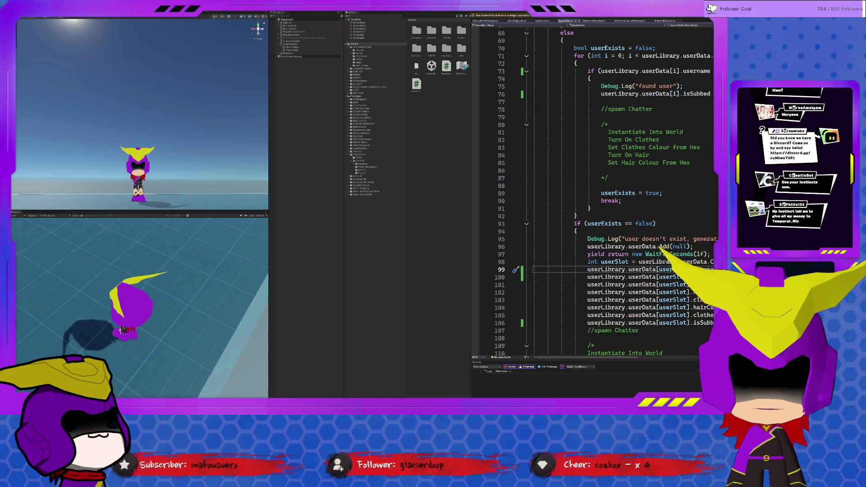
{"action": "scroll", "coordinate": [622, 189], "scroll_direction": "up", "scroll_amount": 5}
{"action": "scroll", "coordinate": [622, 190], "scroll_direction": "down", "scroll_amount": 3}
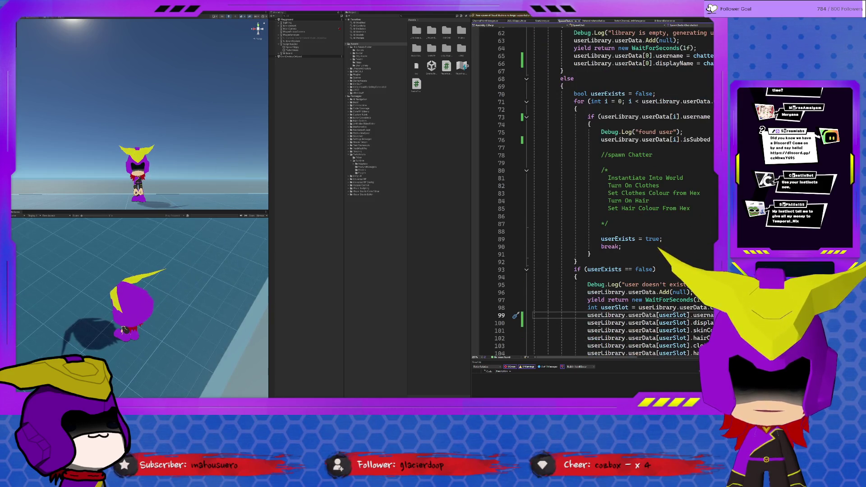
{"action": "scroll", "coordinate": [599, 324], "scroll_direction": "up", "scroll_amount": 4}
{"action": "scroll", "coordinate": [598, 325], "scroll_direction": "down", "scroll_amount": 5}
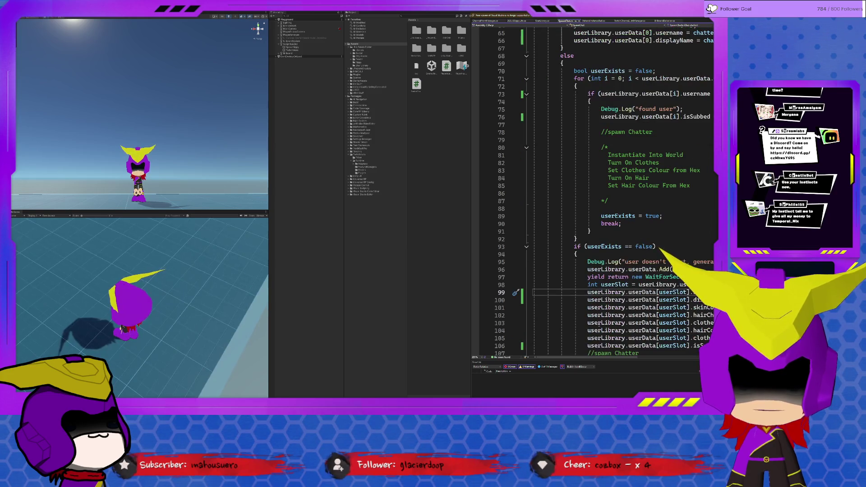
{"action": "scroll", "coordinate": [600, 325], "scroll_direction": "up", "scroll_amount": 3}
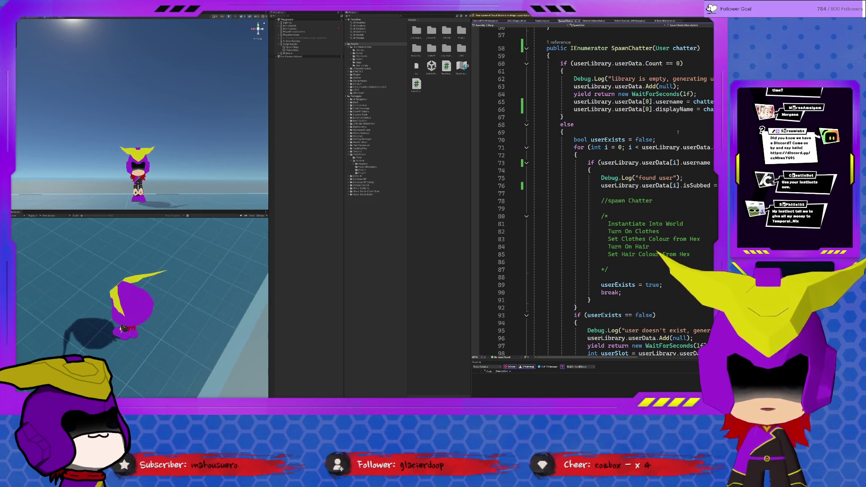
{"action": "scroll", "coordinate": [663, 308], "scroll_direction": "down", "scroll_amount": 4}
{"action": "left_click_drag", "start_coordinate": [604, 360], "coordinate": [643, 350]}
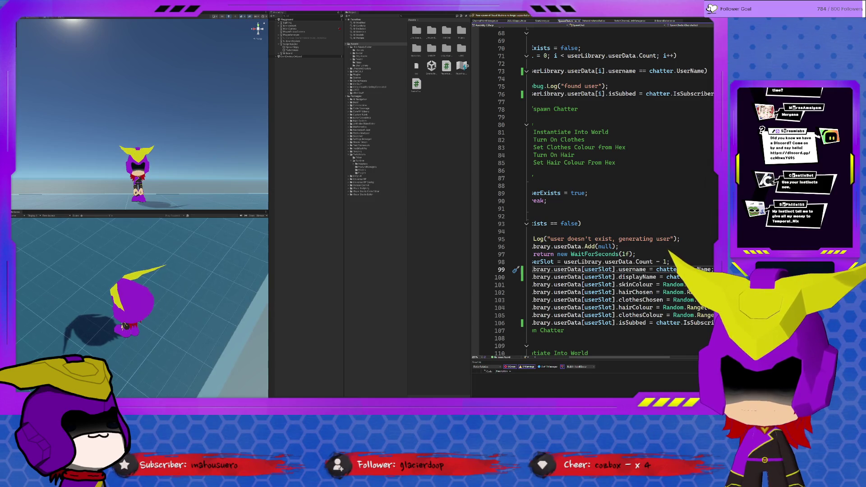
Select ScriptHandler in the Hierarchy, then open the User Library folder and select its User Library asset
{"action": "left_click", "coordinate": [303, 44]}
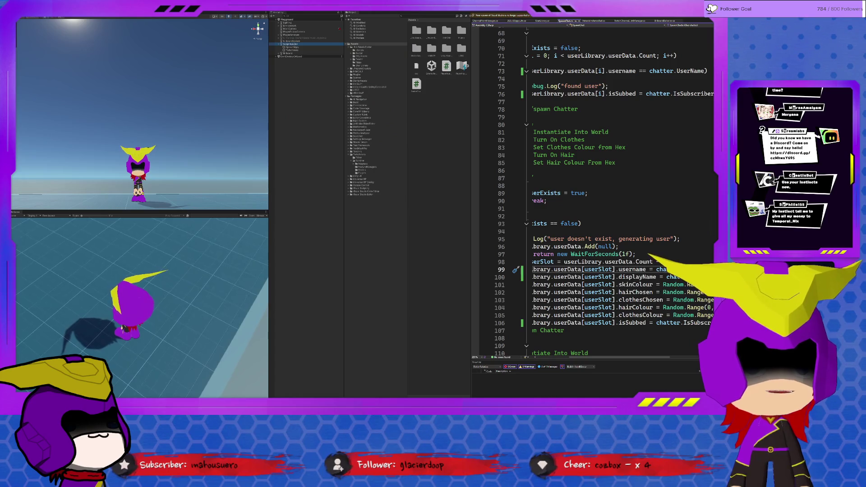
{"action": "left_click", "coordinate": [293, 47]}
{"action": "left_click", "coordinate": [295, 51]}
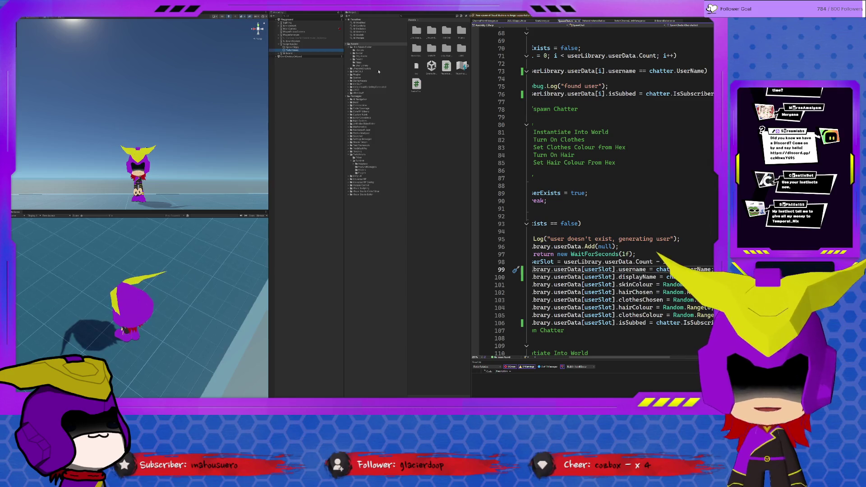
{"action": "left_click", "coordinate": [361, 66]}
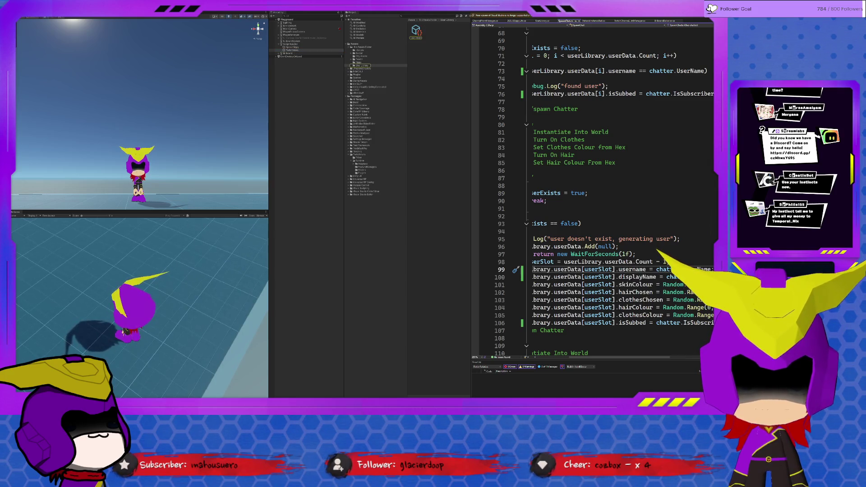
{"action": "left_click", "coordinate": [416, 39]}
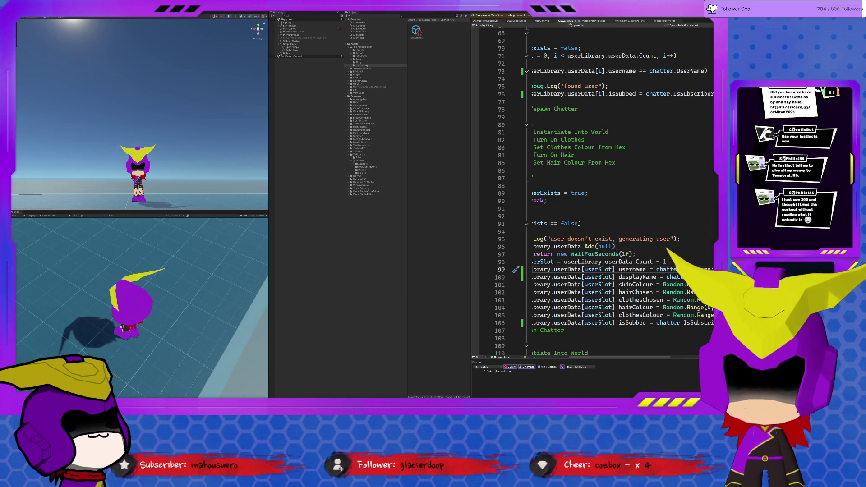
{"action": "scroll", "coordinate": [607, 337], "scroll_direction": "up", "scroll_amount": 1}
{"action": "left_click_drag", "start_coordinate": [607, 358], "coordinate": [581, 358]}
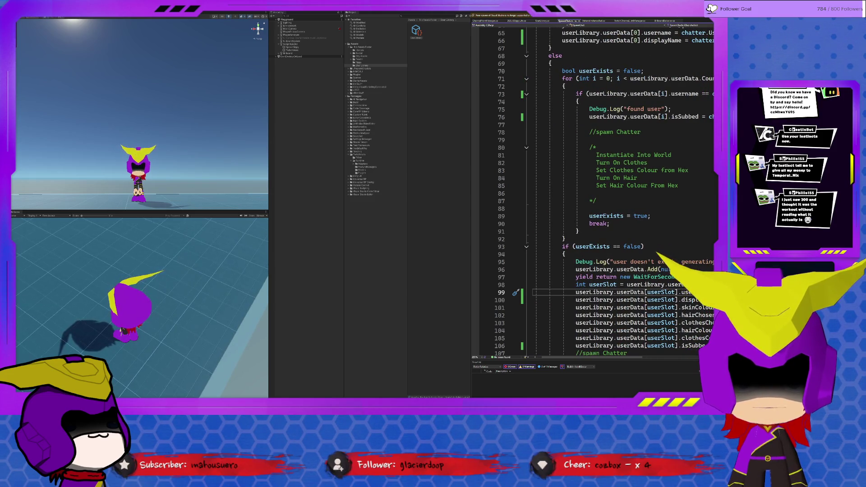
{"action": "mouse_move", "coordinate": [580, 357]}
{"action": "left_mouse_down"}
{"action": "mouse_move", "coordinate": [621, 358]}
{"action": "mouse_move", "coordinate": [600, 358]}
{"action": "left_mouse_up"}
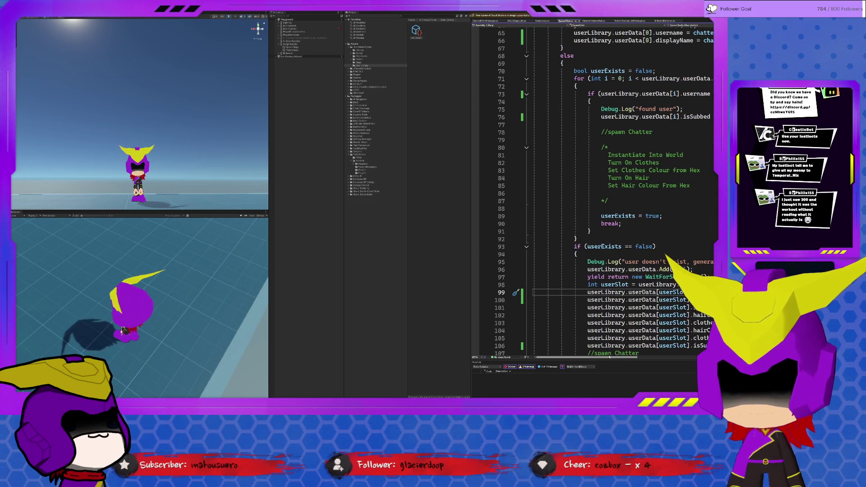
{"action": "scroll", "coordinate": [638, 309], "scroll_direction": "up", "scroll_amount": 3}
{"action": "scroll", "coordinate": [637, 309], "scroll_direction": "up", "scroll_amount": 3}
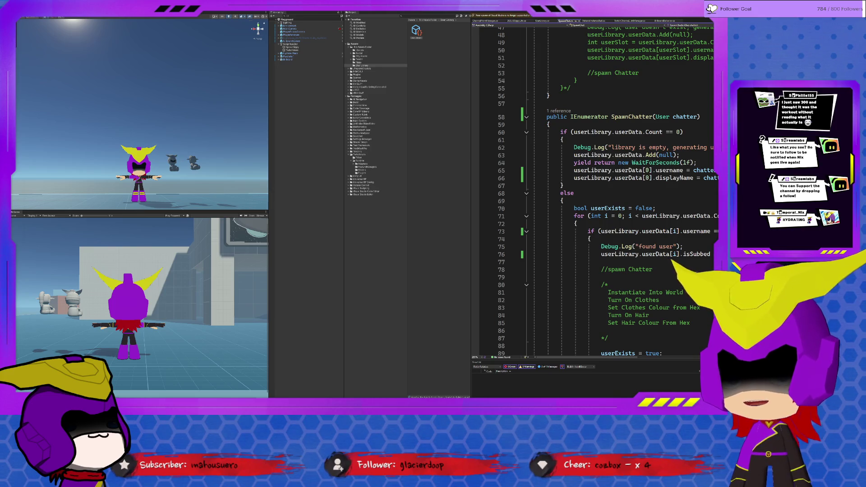
Change line 64 from WaitForSeconds(1f) to WaitForSeconds(5f) and save SpawnChatter
{"action": "scroll", "coordinate": [609, 283], "scroll_direction": "up", "scroll_amount": 1}
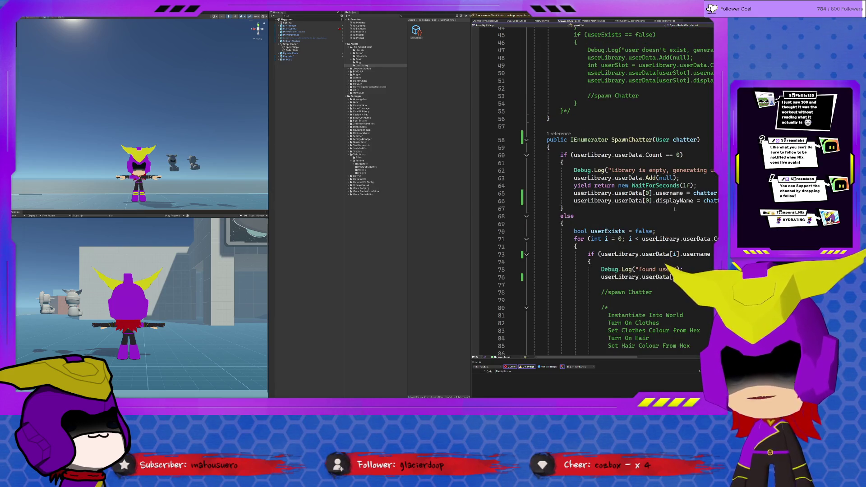
{"action": "left_click_drag", "start_coordinate": [592, 185], "coordinate": [656, 185]}
{"action": "left_click", "coordinate": [685, 186]}
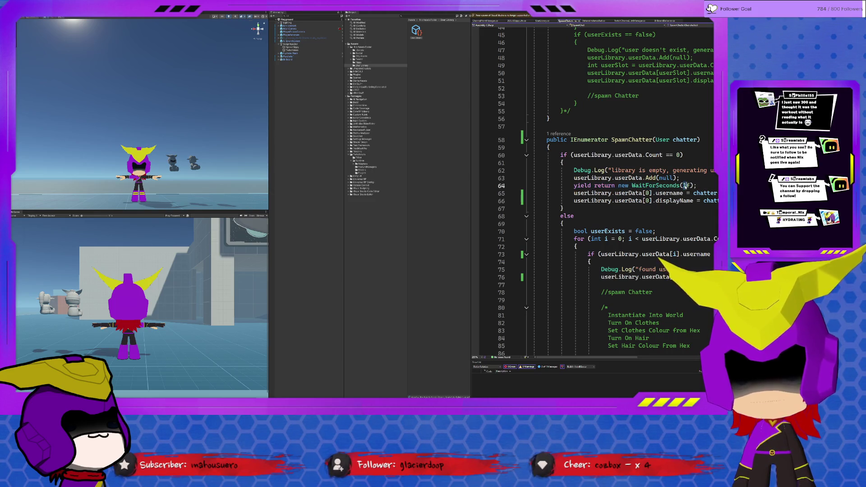
{"action": "key", "text": "Delete"}
{"action": "type", "text": "5"}
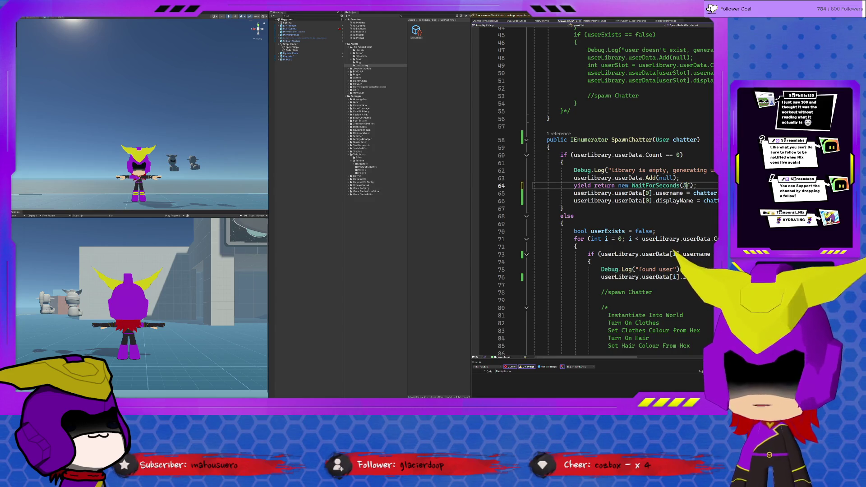
{"action": "key", "text": "End"}
{"action": "key", "text": "ctrl+s"}
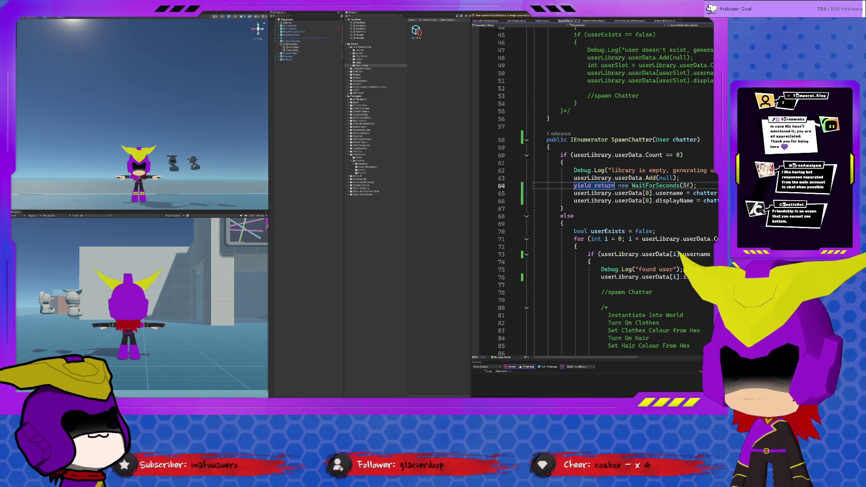
{"action": "left_click", "coordinate": [685, 186]}
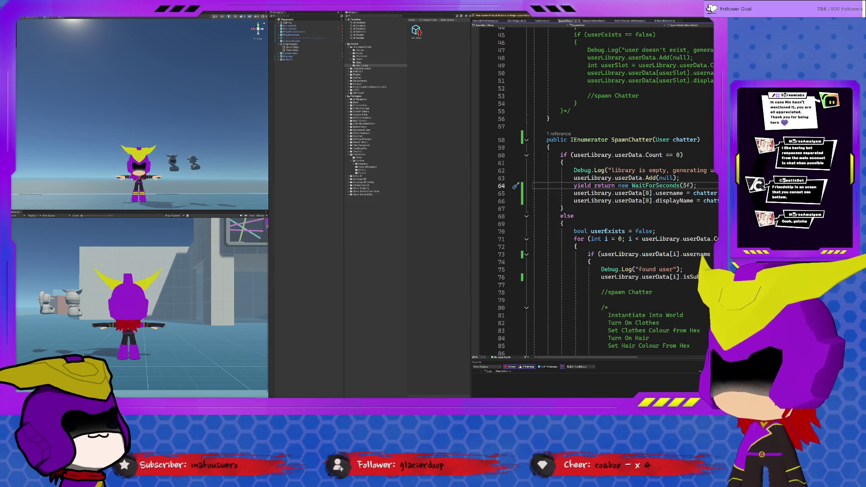
Select the white cube and frame it in the Scene view
{"action": "mouse_move", "coordinate": [149, 135]}
{"action": "left_mouse_down"}
{"action": "mouse_move", "coordinate": [204, 166]}
{"action": "mouse_move", "coordinate": [140, 165]}
{"action": "left_mouse_up"}
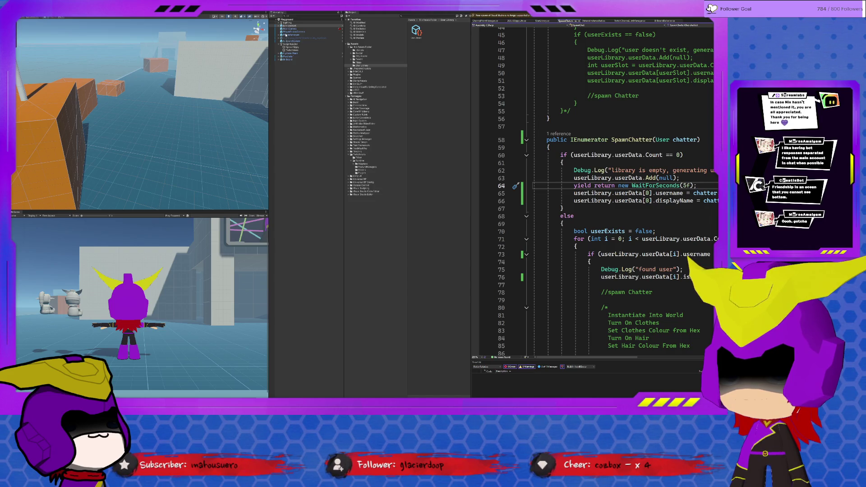
{"action": "left_click", "coordinate": [334, 44]}
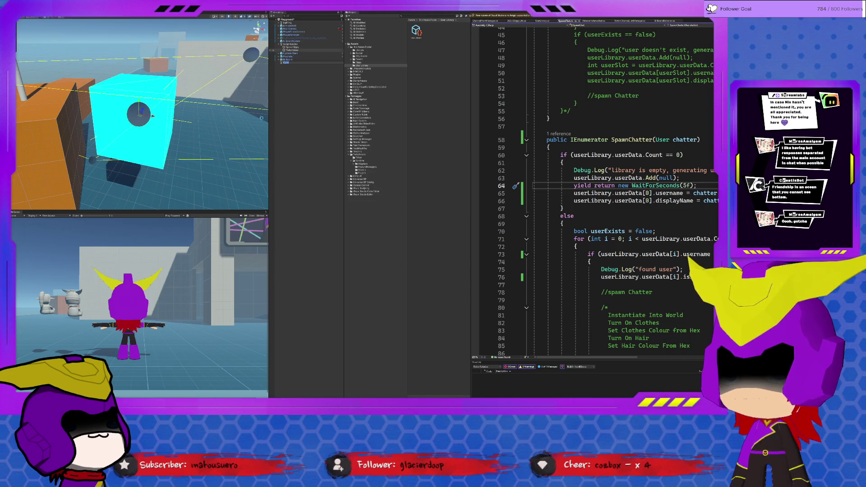
{"action": "mouse_move", "coordinate": [161, 121]}
{"action": "left_mouse_down"}
{"action": "mouse_move", "coordinate": [171, 126]}
{"action": "mouse_move", "coordinate": [139, 112]}
{"action": "mouse_move", "coordinate": [140, 104]}
{"action": "mouse_move", "coordinate": [139, 189]}
{"action": "left_mouse_up"}
{"action": "key", "text": "f"}
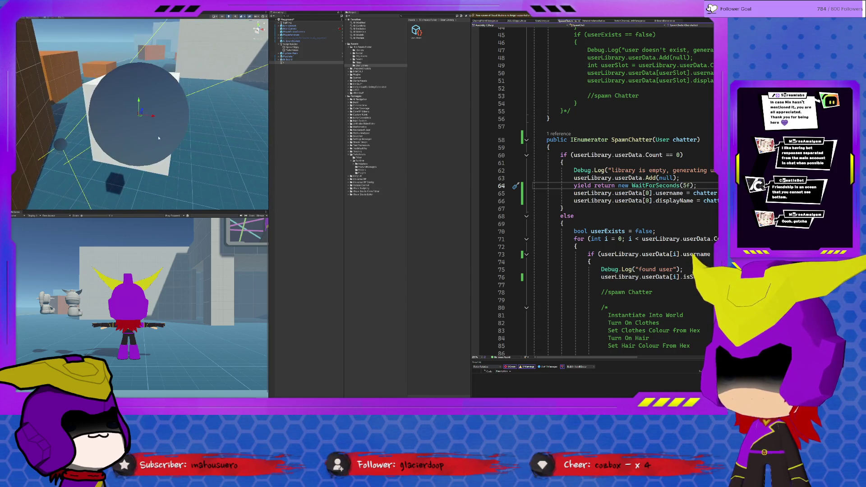
{"action": "mouse_move", "coordinate": [158, 138]}
{"action": "left_mouse_down"}
{"action": "mouse_move", "coordinate": [126, 112]}
{"action": "mouse_move", "coordinate": [131, 127]}
{"action": "left_mouse_up"}
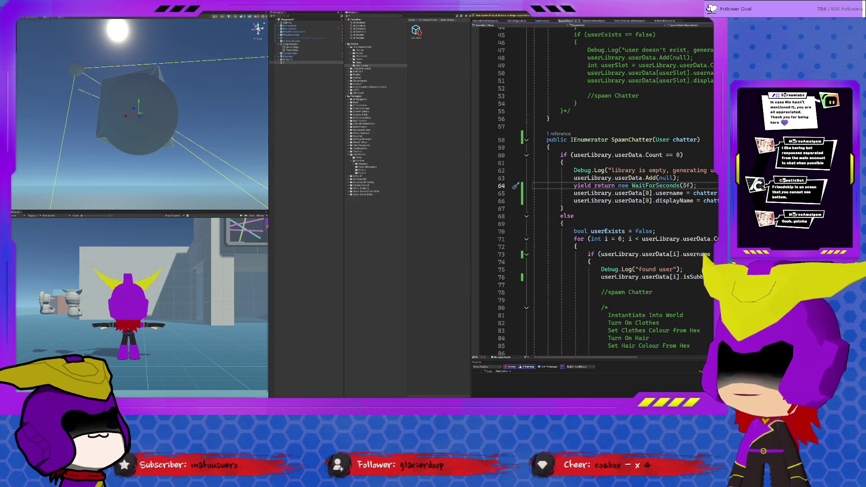
Select the sphere beside the cube and frame it, viewing it from behind
{"action": "left_click", "coordinate": [75, 71]}
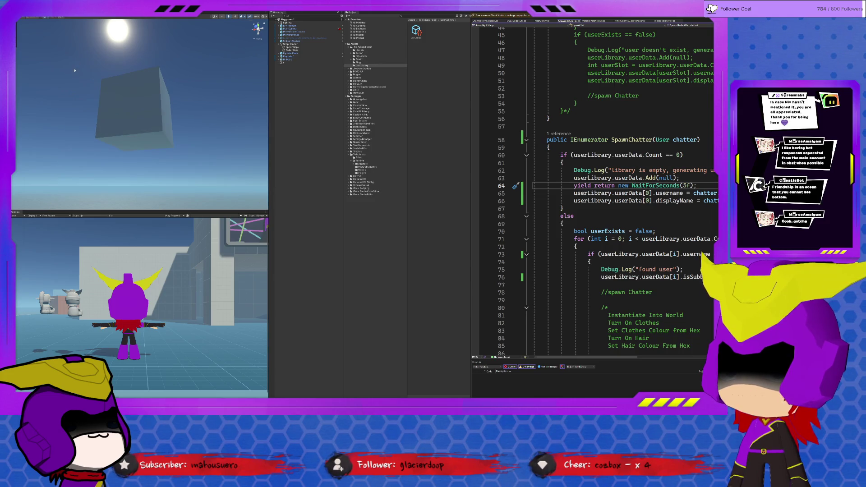
{"action": "left_click", "coordinate": [137, 116]}
{"action": "key", "text": "f"}
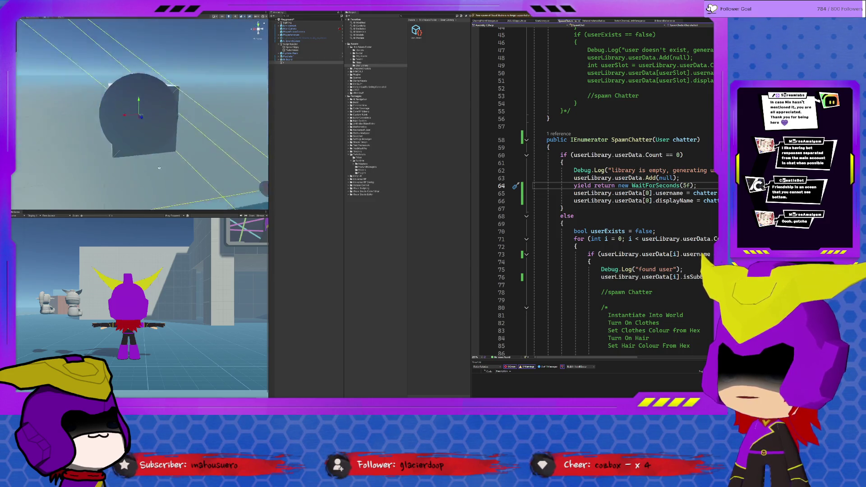
{"action": "mouse_move", "coordinate": [215, 180]}
{"action": "left_mouse_down"}
{"action": "mouse_move", "coordinate": [354, 163]}
{"action": "mouse_move", "coordinate": [168, 141]}
{"action": "mouse_move", "coordinate": [179, 88]}
{"action": "left_mouse_up"}
{"action": "mouse_move", "coordinate": [166, 52]}
{"action": "left_mouse_down"}
{"action": "mouse_move", "coordinate": [171, 171]}
{"action": "mouse_move", "coordinate": [139, 162]}
{"action": "mouse_move", "coordinate": [141, 107]}
{"action": "mouse_move", "coordinate": [139, 123]}
{"action": "mouse_move", "coordinate": [116, 138]}
{"action": "left_mouse_up"}
{"action": "key", "text": "f"}
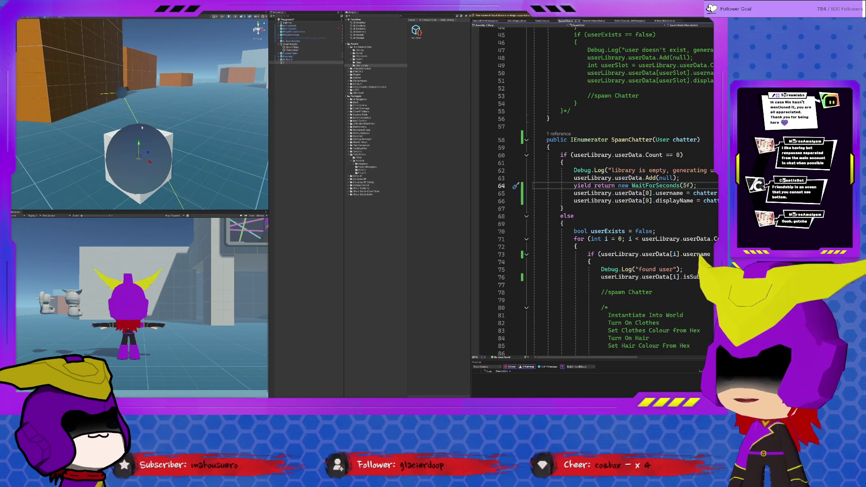
{"action": "left_click", "coordinate": [226, 88]}
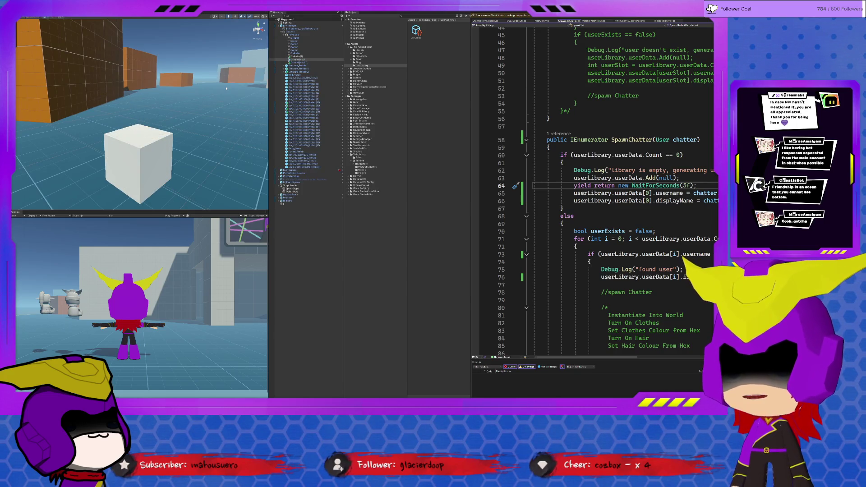
{"action": "left_click", "coordinate": [136, 157]}
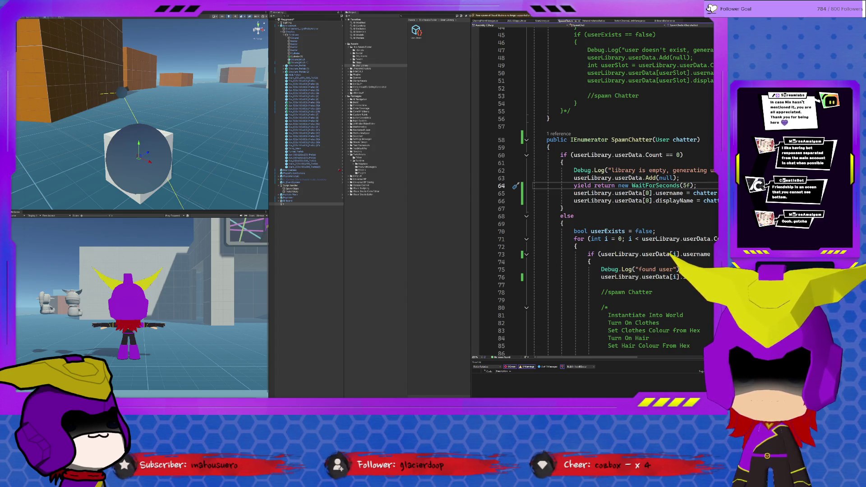
Rename the new GameObject at the end of the Hierarchy to 'Namas'
{"action": "left_click", "coordinate": [287, 205]}
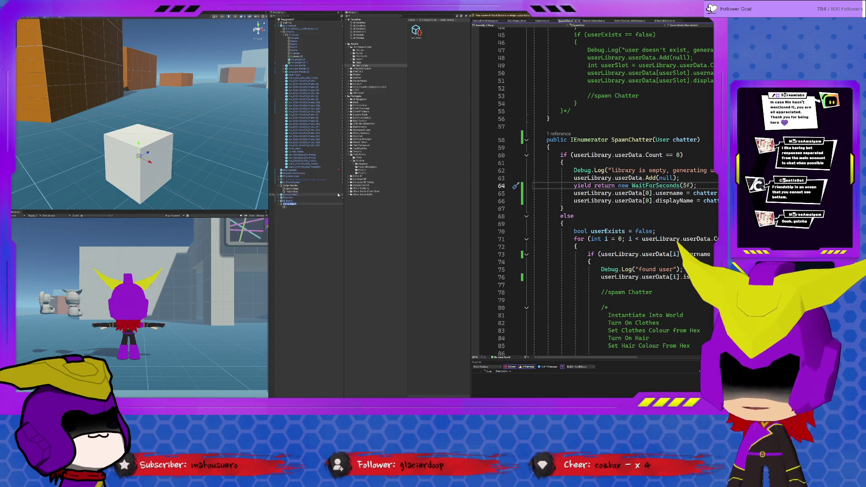
{"action": "type", "text": "Nam"}
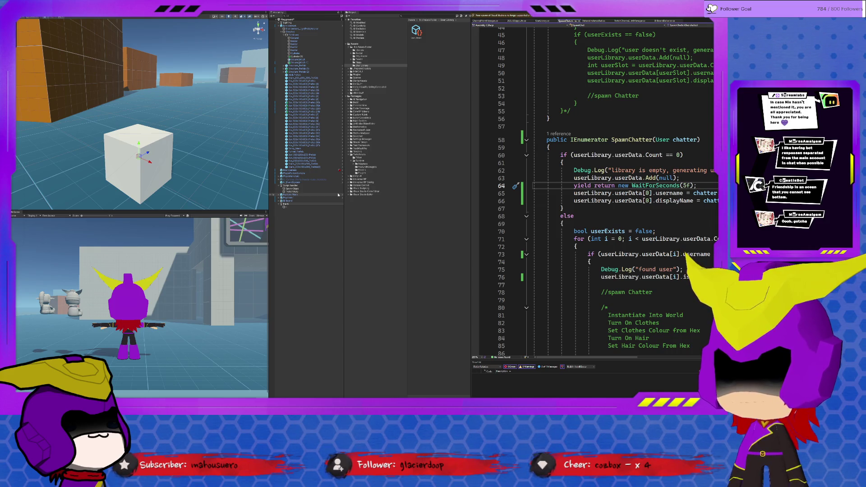
{"action": "type", "text": "as"}
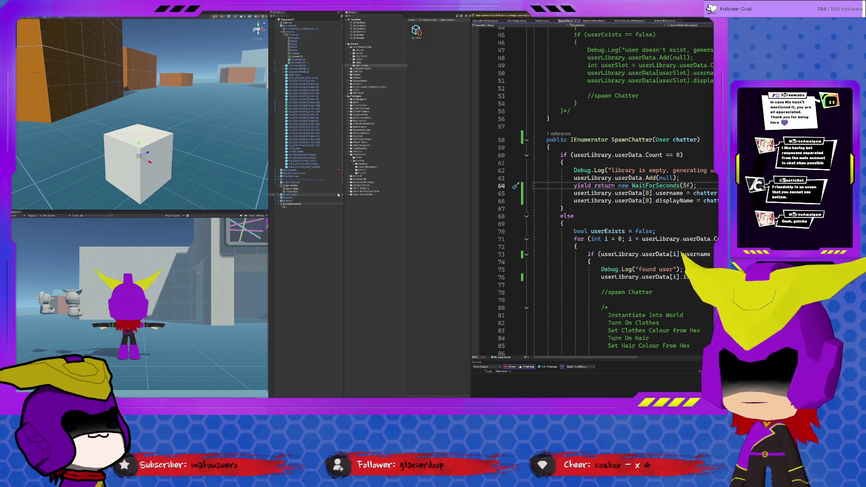
{"action": "key", "text": "Return"}
Frame the sphere below it in the Scene view, then reselect 'Namas'
{"action": "left_click", "coordinate": [305, 207]}
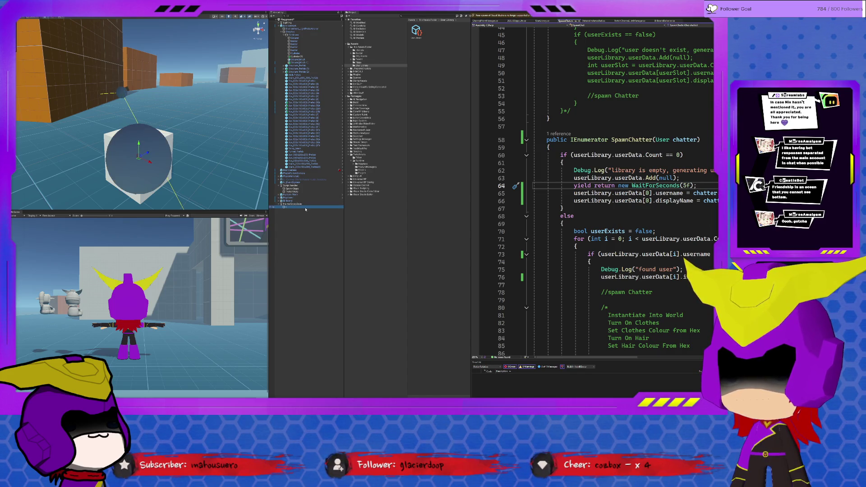
{"action": "key", "text": "f"}
{"action": "left_click", "coordinate": [290, 204]}
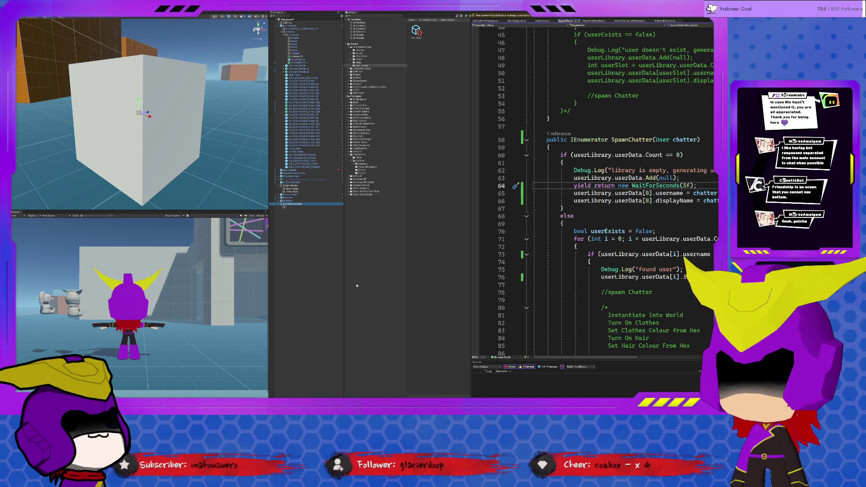
Place a sphere as a child of 'Namas' and frame it in the Scene view
{"action": "key", "text": "ctrl+z"}
{"action": "key", "text": "ctrl+z"}
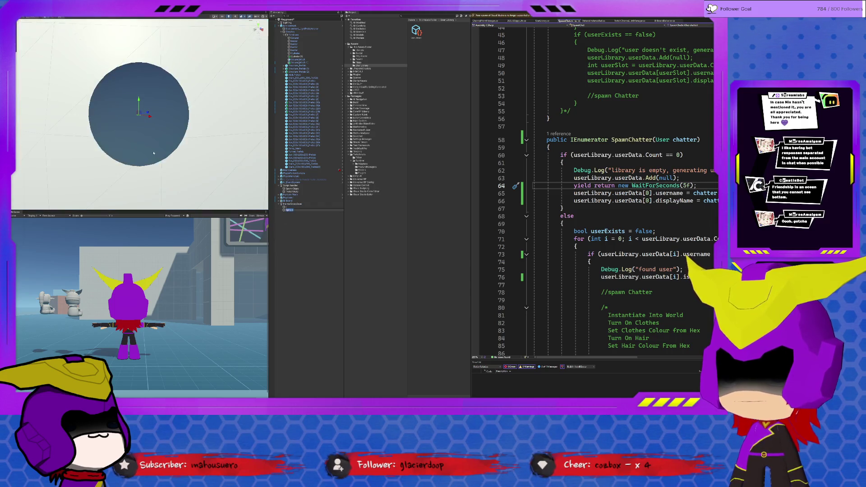
{"action": "left_click_drag", "start_coordinate": [165, 136], "coordinate": [146, 123]}
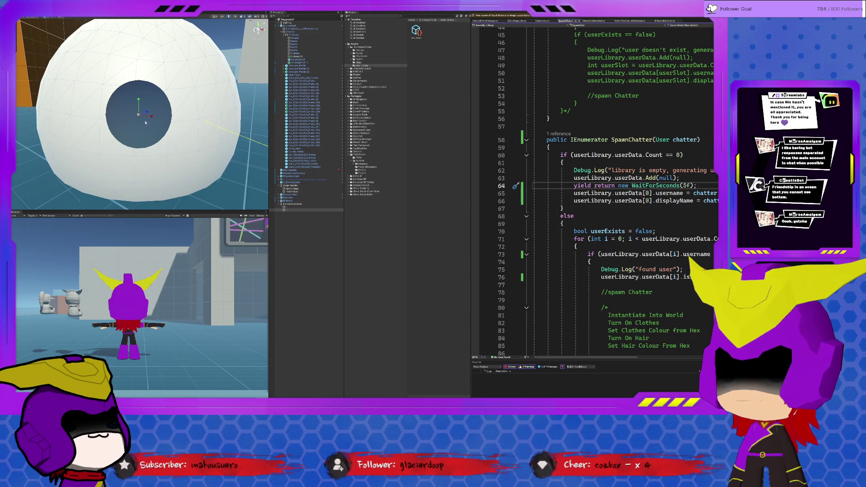
{"action": "scroll", "coordinate": [138, 114], "scroll_direction": "down", "scroll_amount": 5}
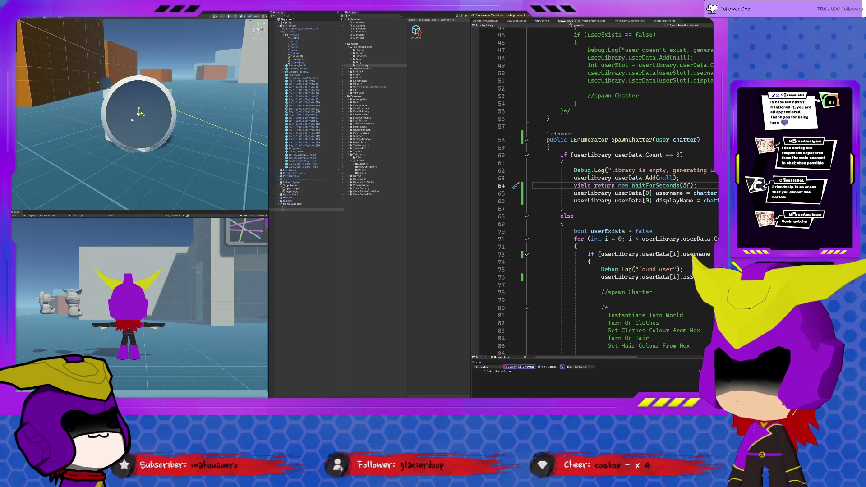
{"action": "double_click", "coordinate": [288, 210]}
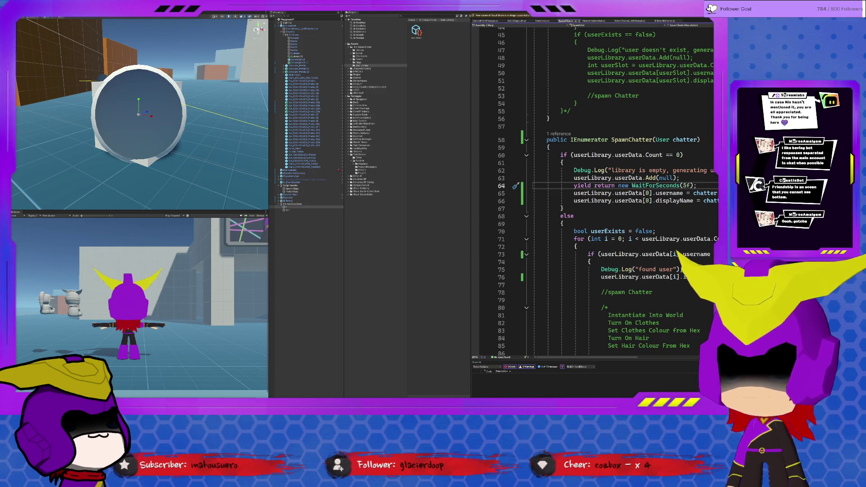
{"action": "left_click", "coordinate": [292, 205]}
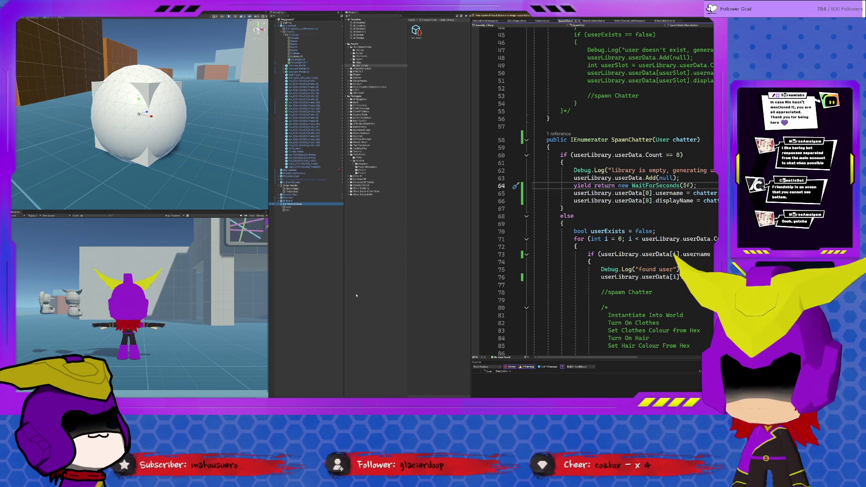
{"action": "scroll", "coordinate": [144, 122], "scroll_direction": "down", "scroll_amount": 1}
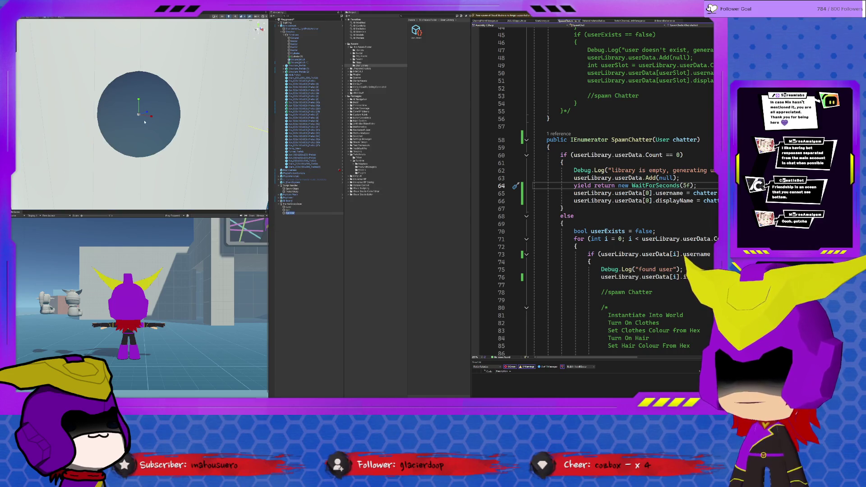
{"action": "scroll", "coordinate": [140, 116], "scroll_direction": "down", "scroll_amount": 5}
Deactivate the cylinder objects with Alt+Shift+A, then reactivate one of them
{"action": "key", "text": "w"}
{"action": "left_click_drag", "start_coordinate": [153, 157], "coordinate": [232, 165]}
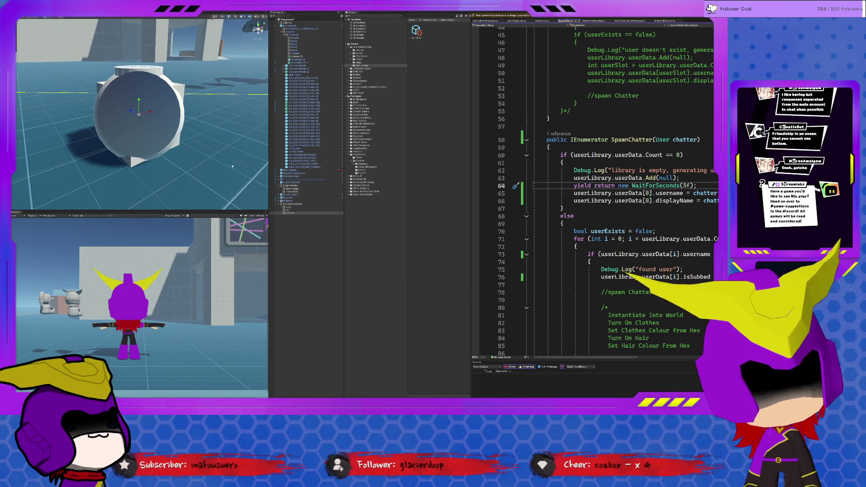
{"action": "mouse_move", "coordinate": [182, 141]}
{"action": "left_mouse_down"}
{"action": "mouse_move", "coordinate": [174, 138]}
{"action": "mouse_move", "coordinate": [261, 116]}
{"action": "left_mouse_up"}
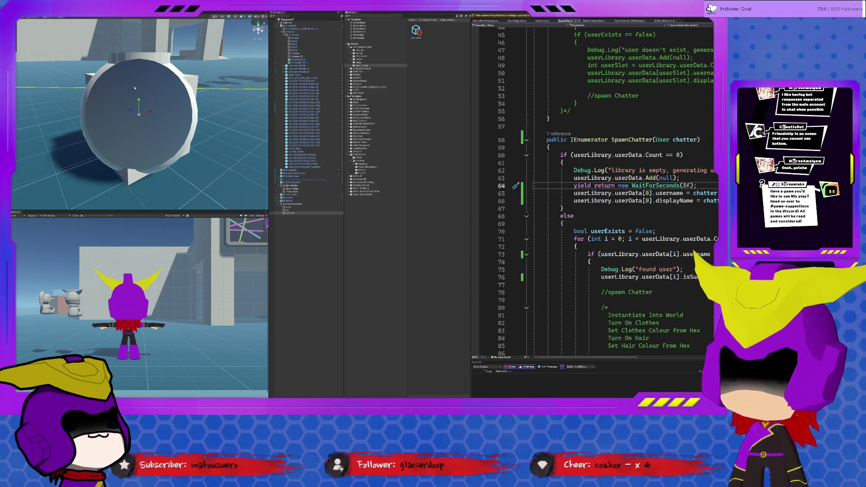
{"action": "left_click", "coordinate": [298, 211]}
{"action": "left_click", "coordinate": [300, 207], "text": "shift"}
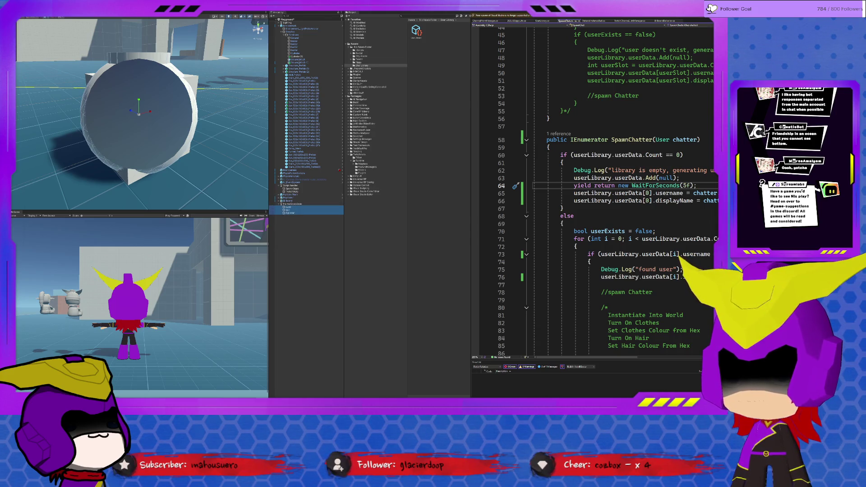
{"action": "key", "text": "alt+shift+a"}
{"action": "left_click", "coordinate": [288, 207]}
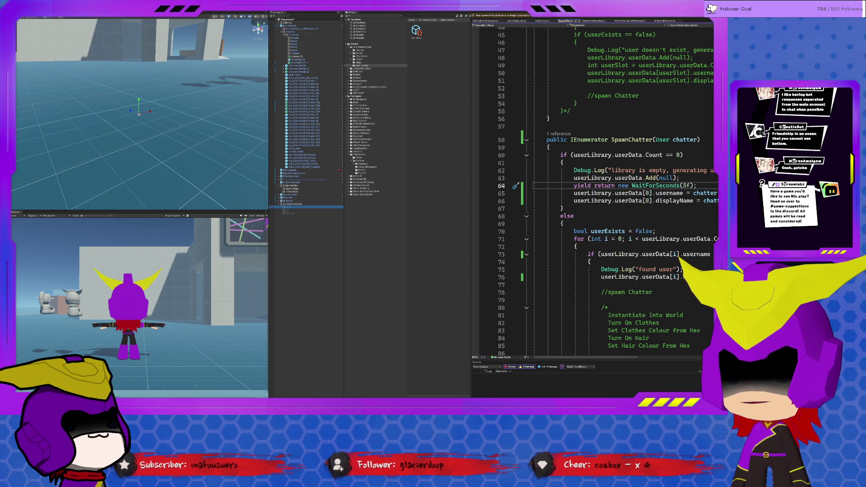
{"action": "key", "text": "alt+shift+a"}
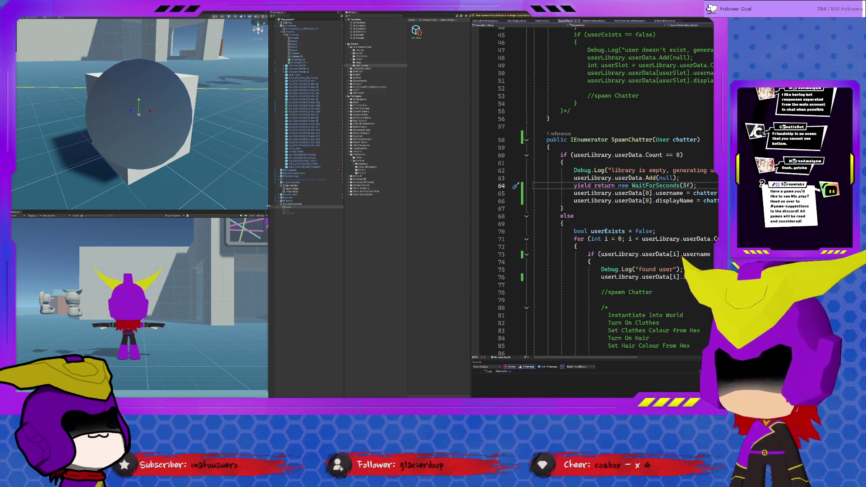
Deactivate the disc object as well
{"action": "left_click", "coordinate": [310, 204]}
{"action": "key", "text": "alt+shift+a"}
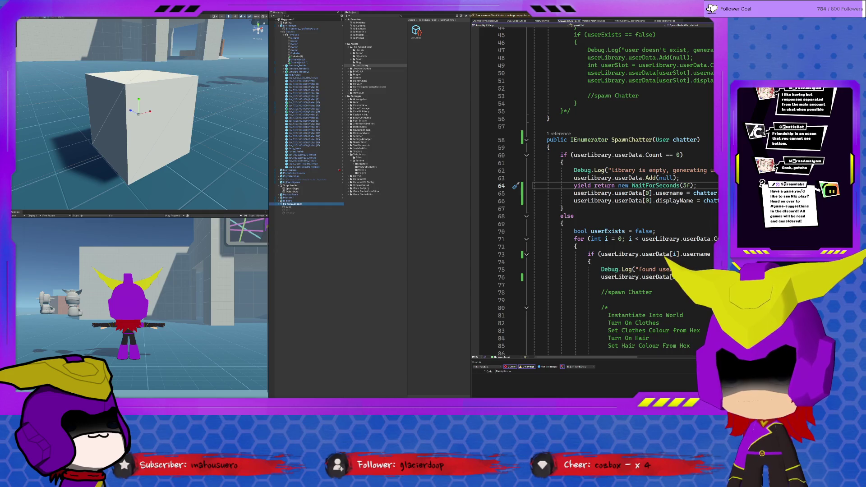
{"action": "key", "text": "alt+Tab"}
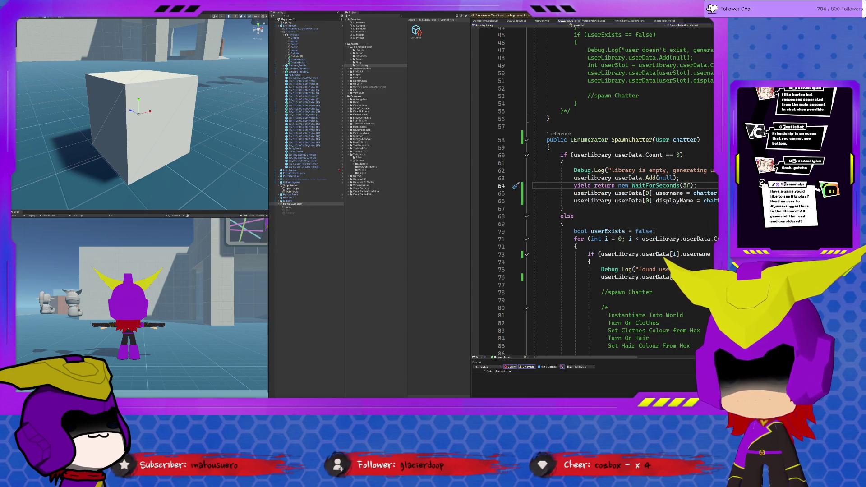
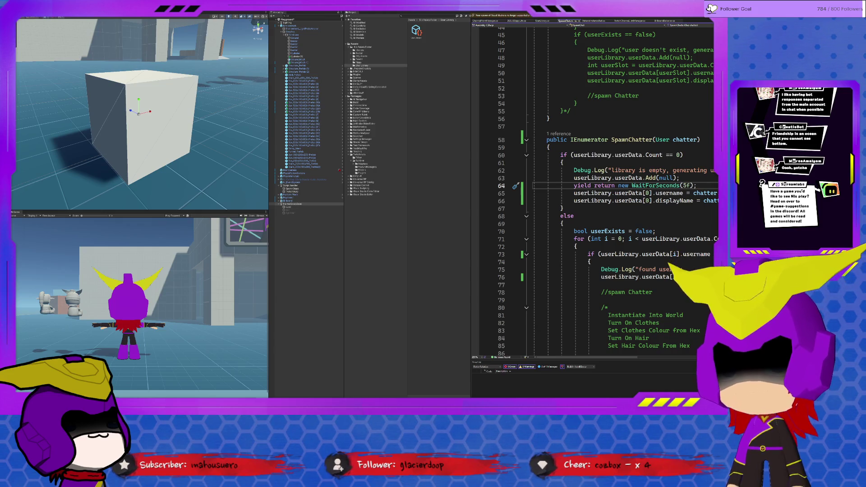
Open the HelmetSwap script from the Assets folder in Visual Studio, cursor after the class comment
{"action": "left_click", "coordinate": [354, 44]}
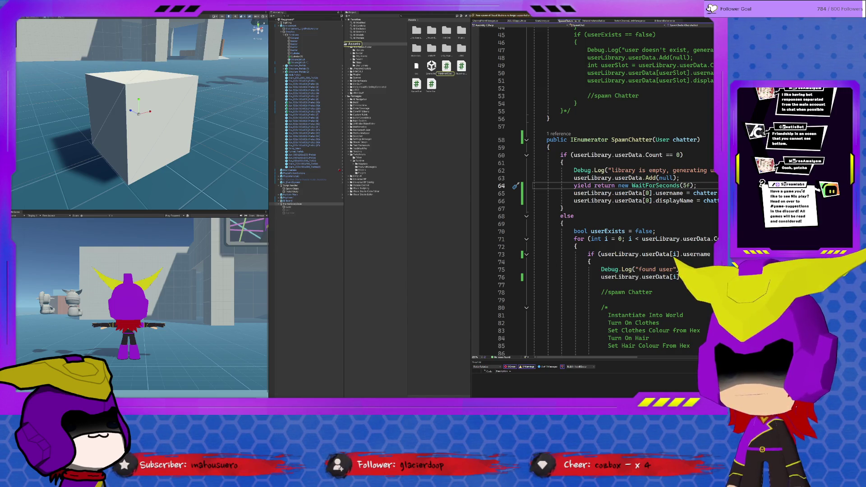
{"action": "double_click", "coordinate": [446, 67]}
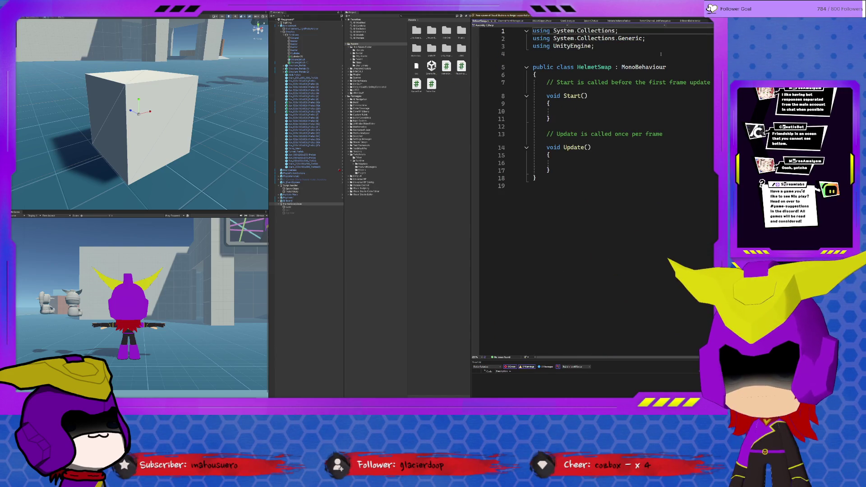
{"action": "left_click", "coordinate": [711, 82]}
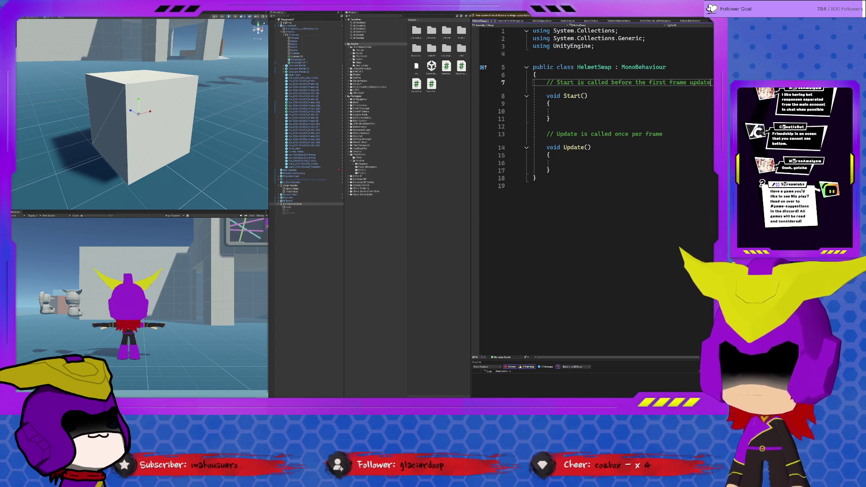
Declare public GameObject fields cube, ball and cylinder below the comment, rejecting the helmet suggestion
{"action": "key", "text": "Return"}
{"action": "type", "text": "public"}
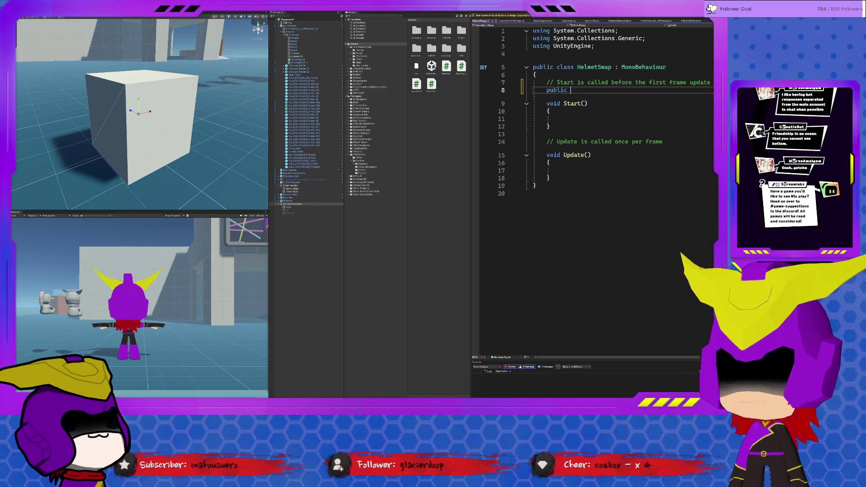
{"action": "type", "text": "gameObjec"}
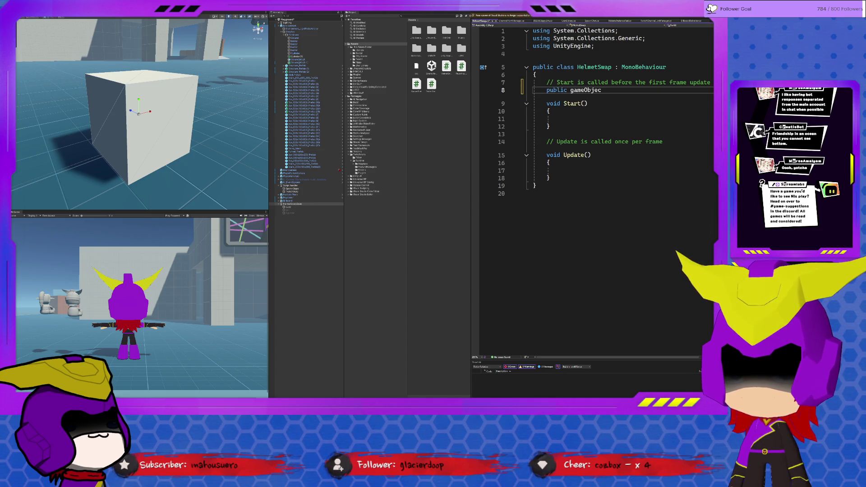
{"action": "type", "text": "tcube;"}
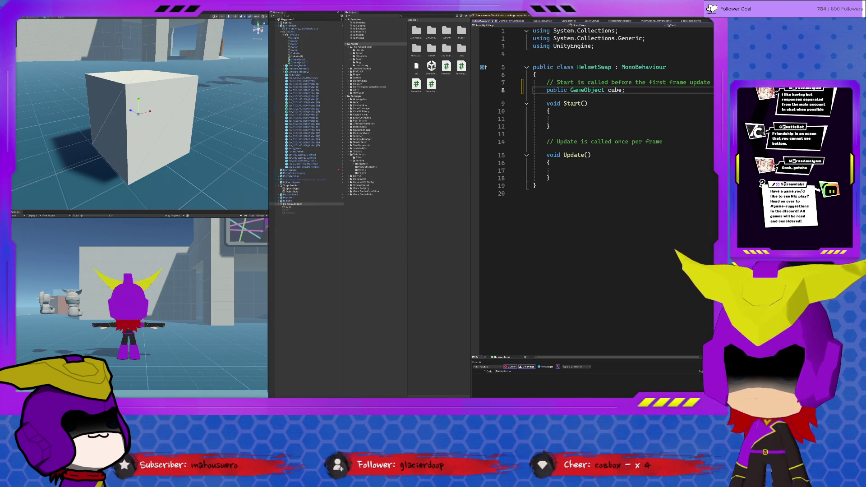
{"action": "key", "text": "Return"}
{"action": "type", "text": "public GameObject ball;"}
{"action": "key", "text": "Return"}
{"action": "type", "text": "public "}
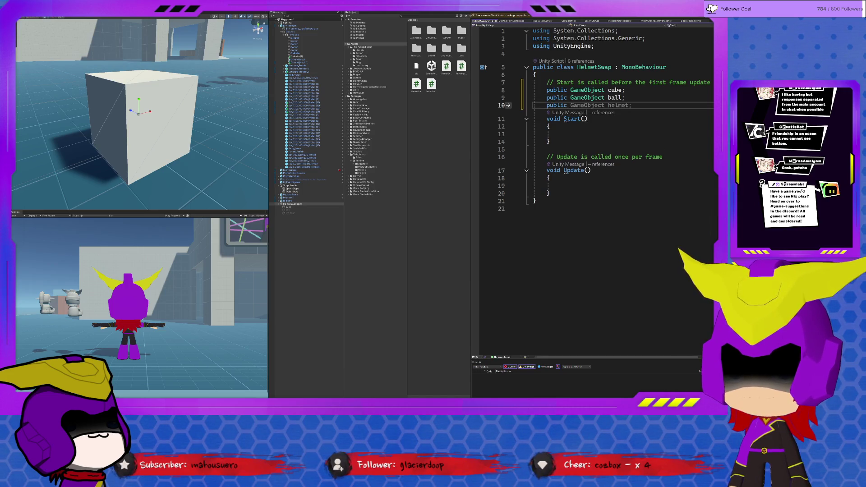
{"action": "type", "text": "GameObjec"}
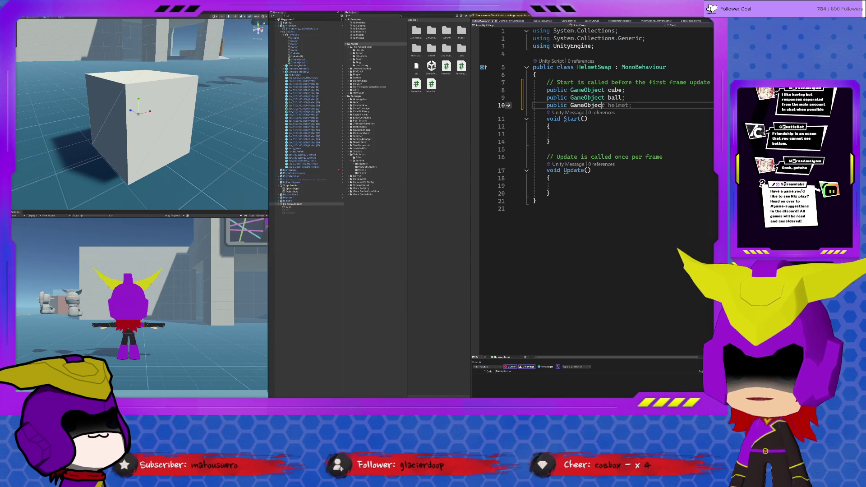
{"action": "type", "text": "t cylinder;"}
{"action": "key", "text": "Return"}
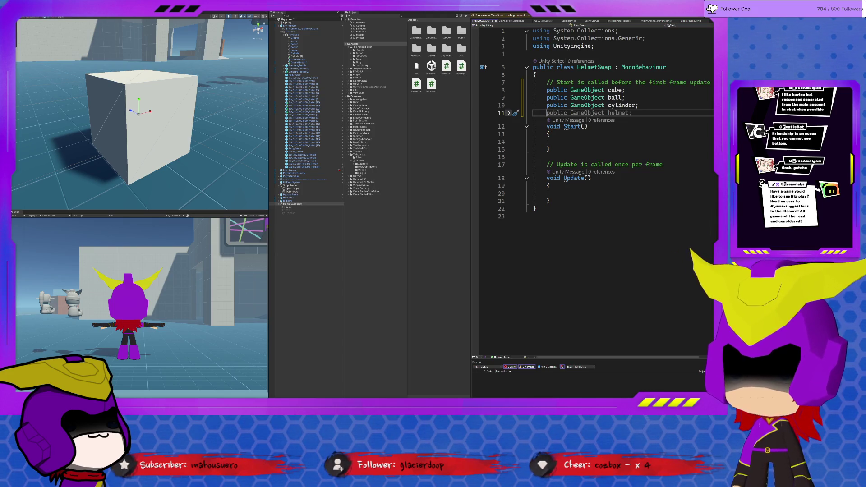
{"action": "key", "text": "Down"}
{"action": "key", "text": "ctrl+Delete"}
Rename Start to Awake and add cube.SetActive(true); inside it
{"action": "double_click", "coordinate": [571, 127]}
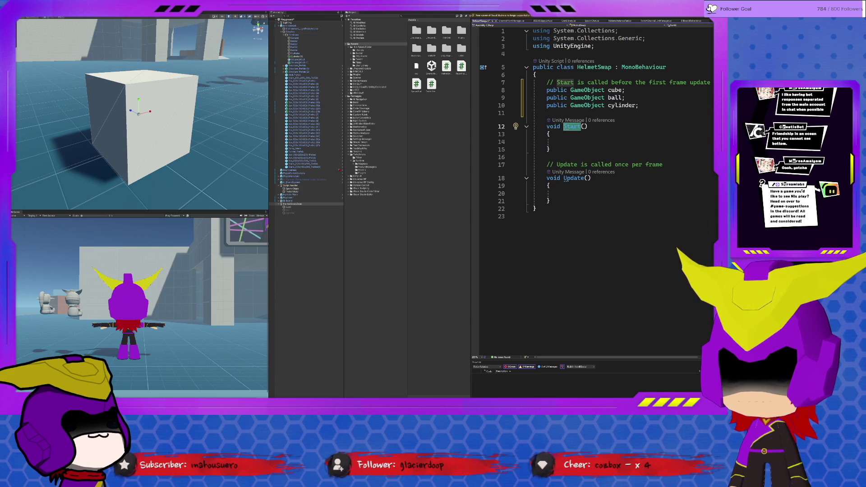
{"action": "type", "text": "Awake"}
{"action": "left_click", "coordinate": [561, 141]}
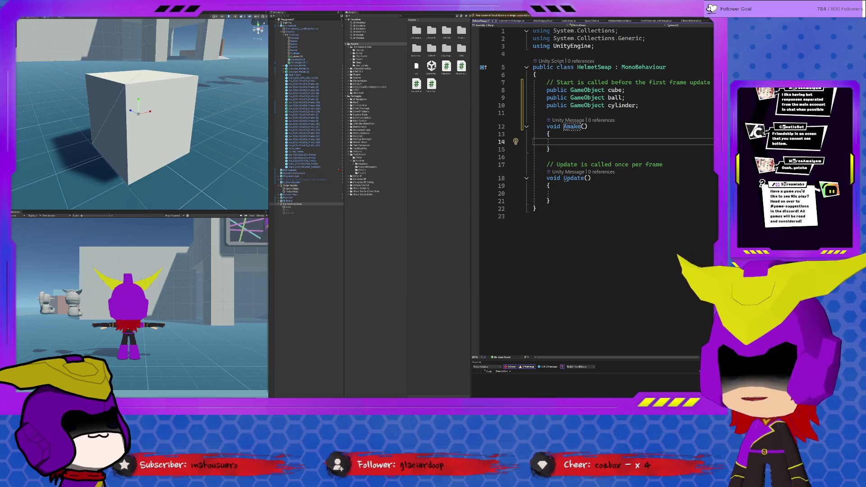
{"action": "type", "text": "cube.setA"}
{"action": "key", "text": "Tab"}
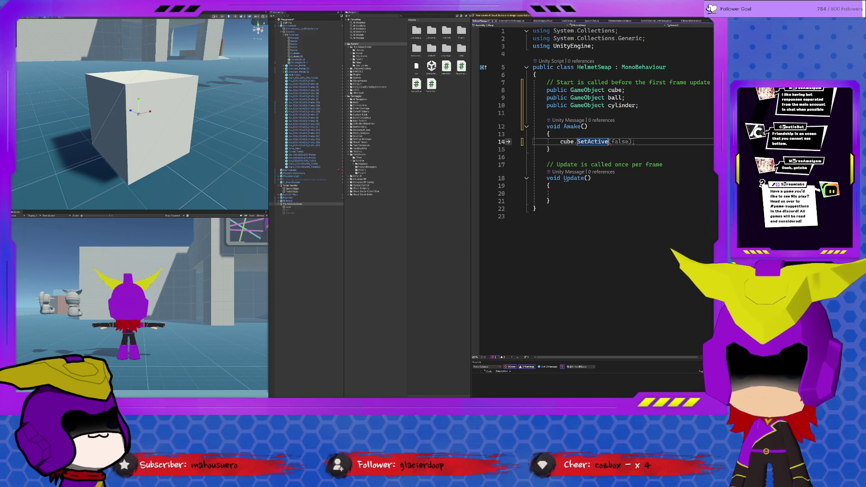
{"action": "type", "text": "(true);"}
{"action": "key", "text": "Return"}
Add ball.SetActive(false); and cylinder.SetActive(false); lines below the cube line in Awake
{"action": "type", "text": "ball"}
{"action": "key", "text": "Tab"}
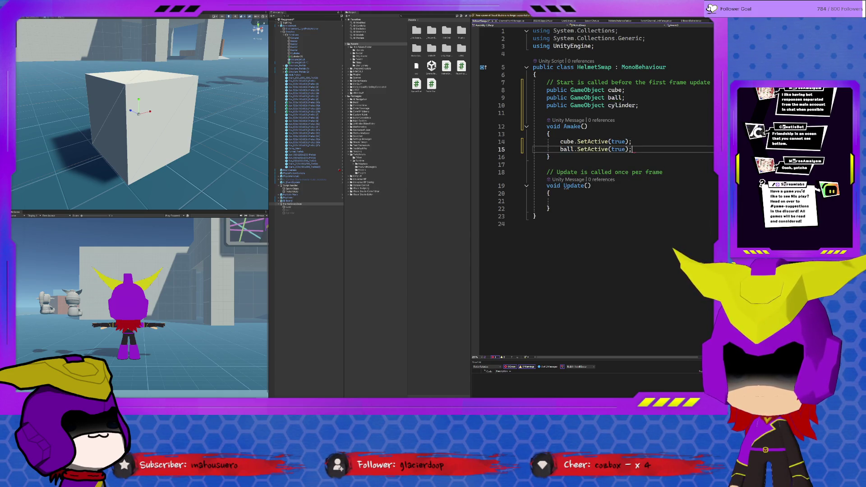
{"action": "key", "text": "Return"}
{"action": "type", "text": "cyli"}
{"action": "key", "text": "Tab"}
{"action": "key", "text": "Tab"}
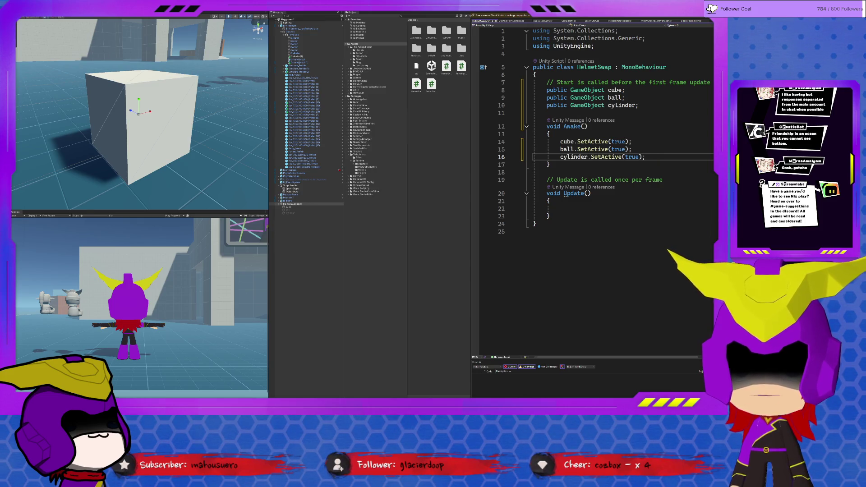
{"action": "key", "text": "ctrl+shift+Left"}
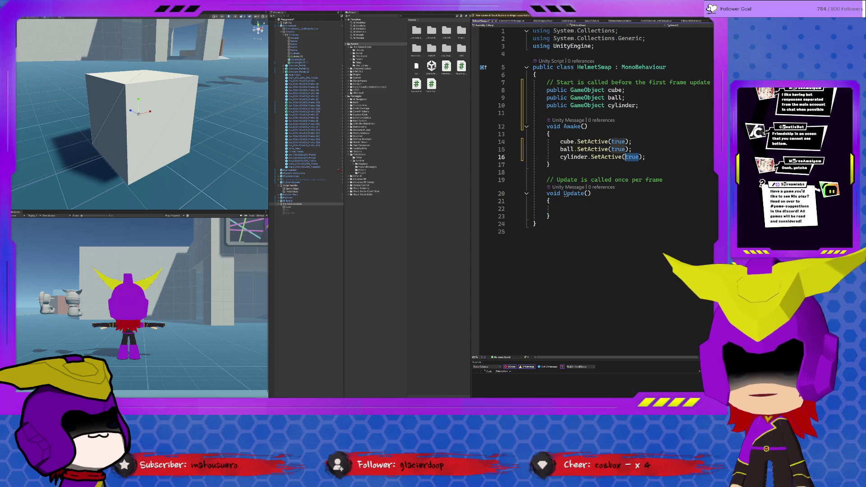
{"action": "type", "text": "false"}
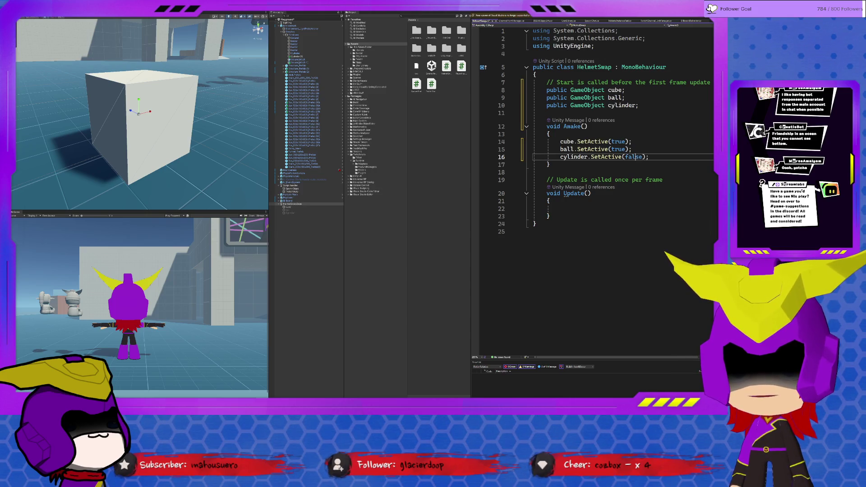
{"action": "double_click", "coordinate": [621, 149]}
{"action": "type", "text": "false"}
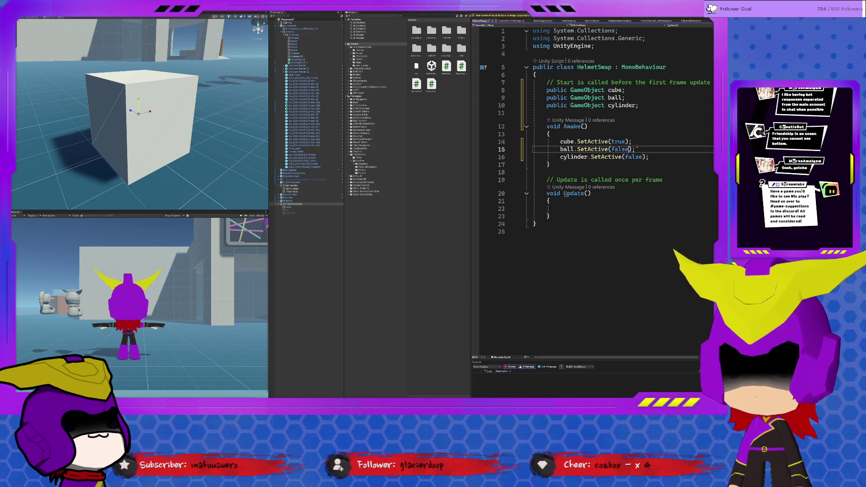
{"action": "left_click", "coordinate": [655, 144]}
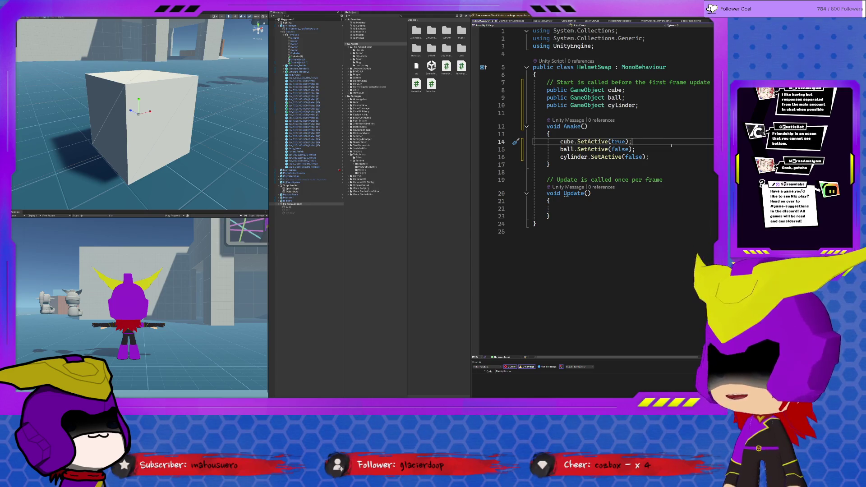
Delete the Update method and write public void Swap(string helmet) in its place
{"action": "left_click_drag", "start_coordinate": [551, 216], "coordinate": [524, 179]}
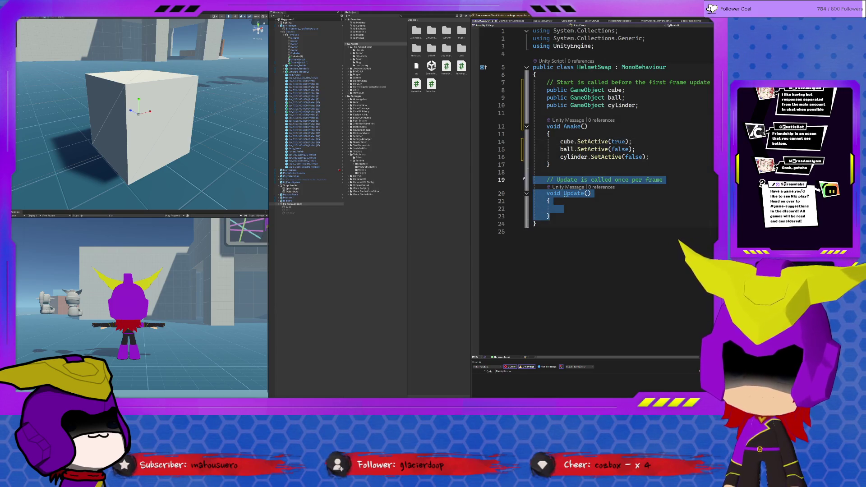
{"action": "key", "text": "Delete"}
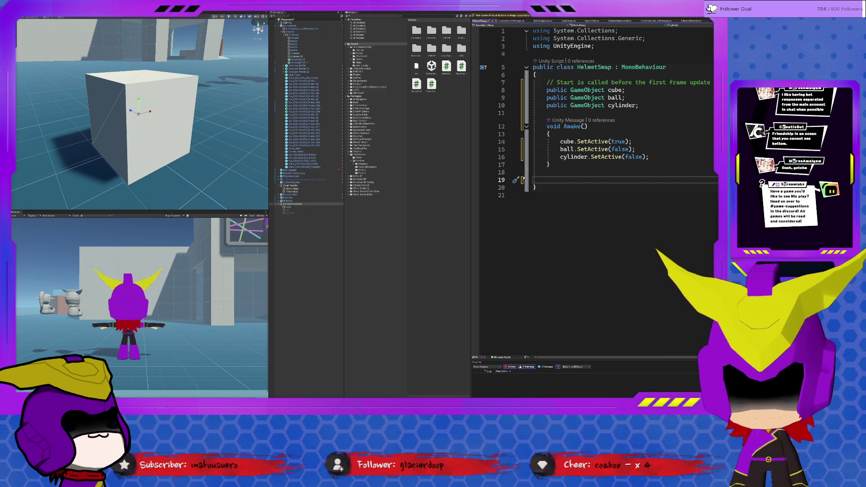
{"action": "key", "text": "Tab"}
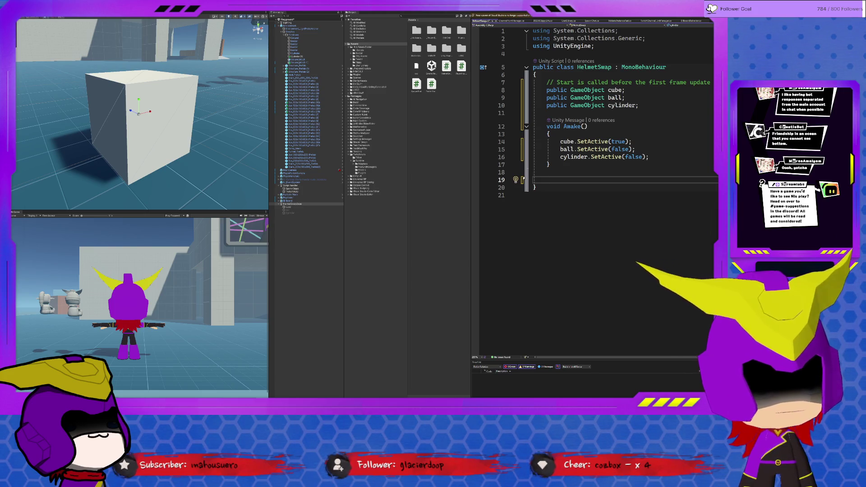
{"action": "type", "text": "public void"}
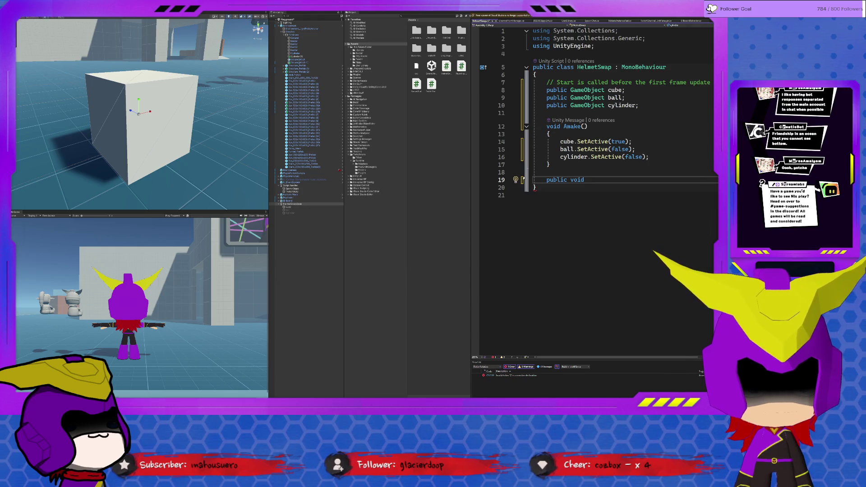
{"action": "type", "text": "Swa"}
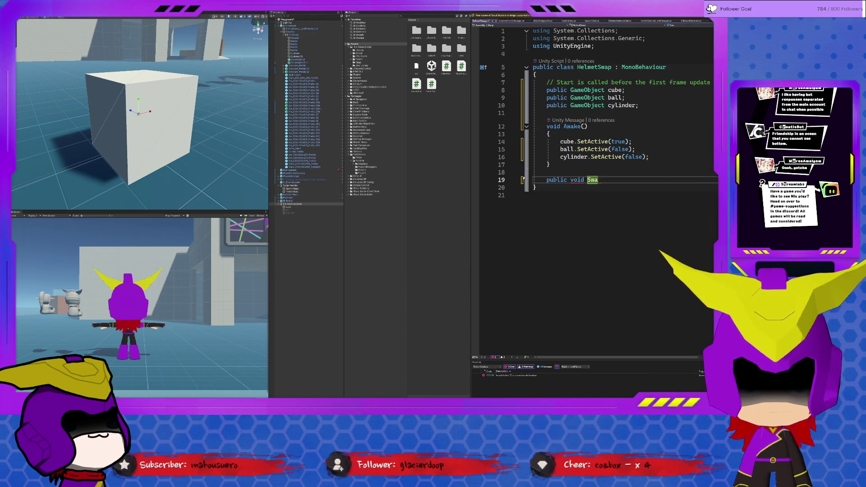
{"action": "type", "text": "p(string"}
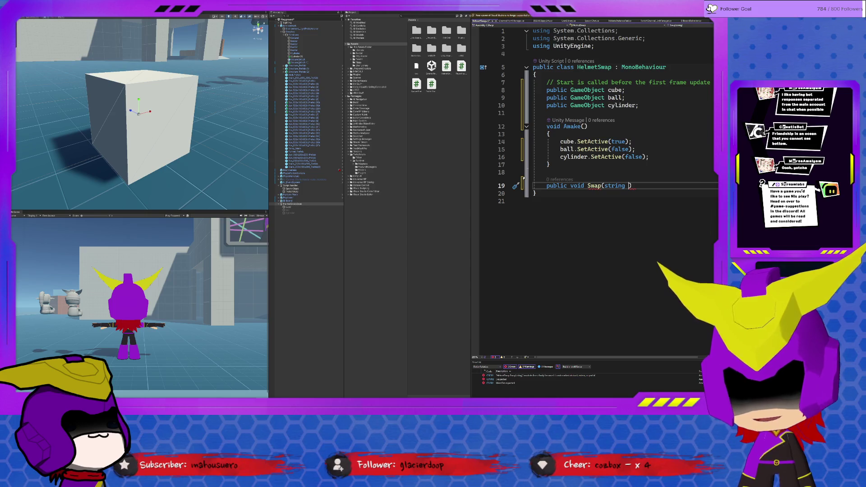
{"action": "type", "text": " helmet"}
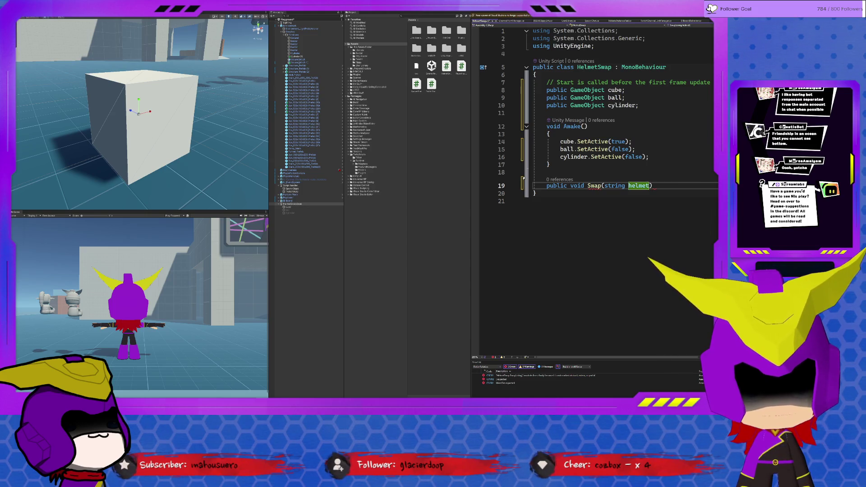
{"action": "key", "text": "Return"}
Add braces to Swap and start an if (helmet. condition on line 21, dropping unwanted completions
{"action": "type", "text": "{"}
{"action": "key", "text": "Return"}
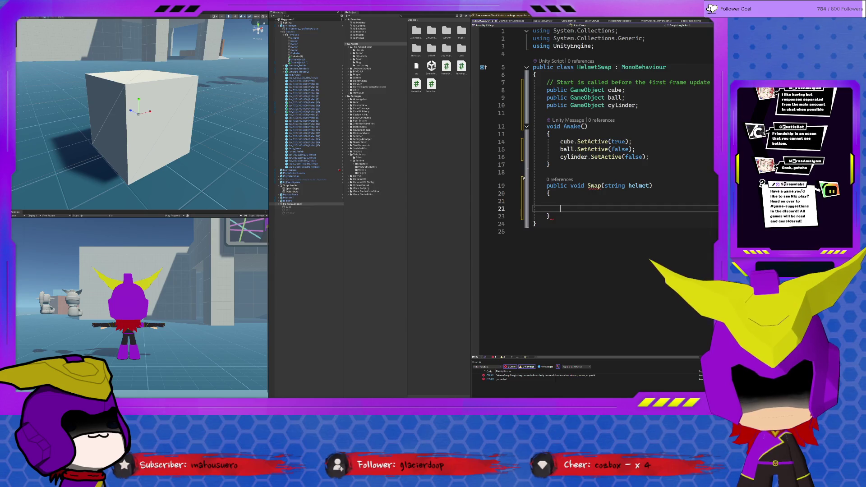
{"action": "left_click", "coordinate": [560, 201]}
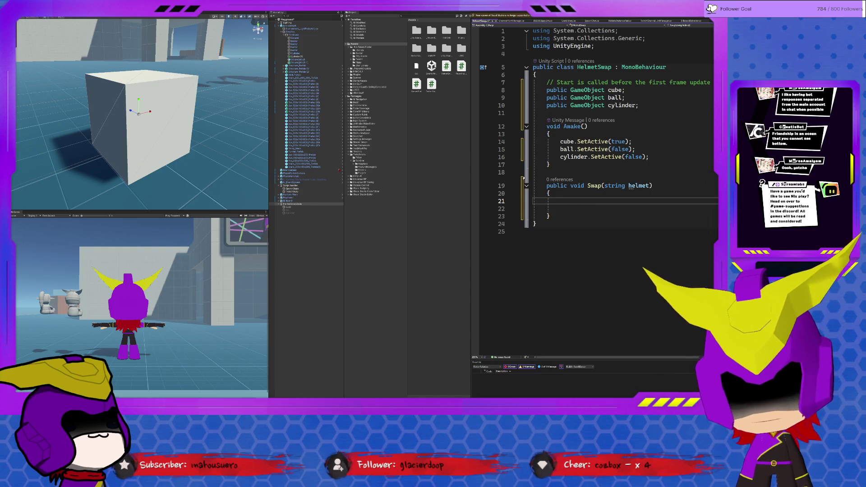
{"action": "type", "text": "if (cube == null) {"}
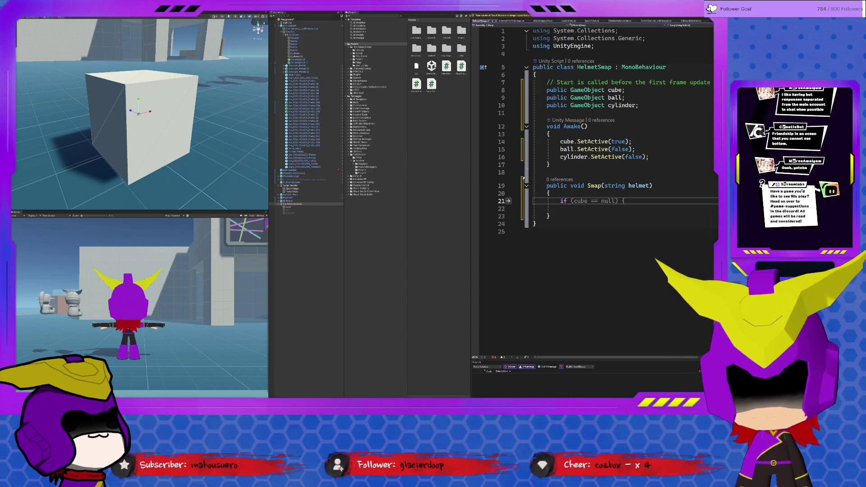
{"action": "type", "text": "(helmet"}
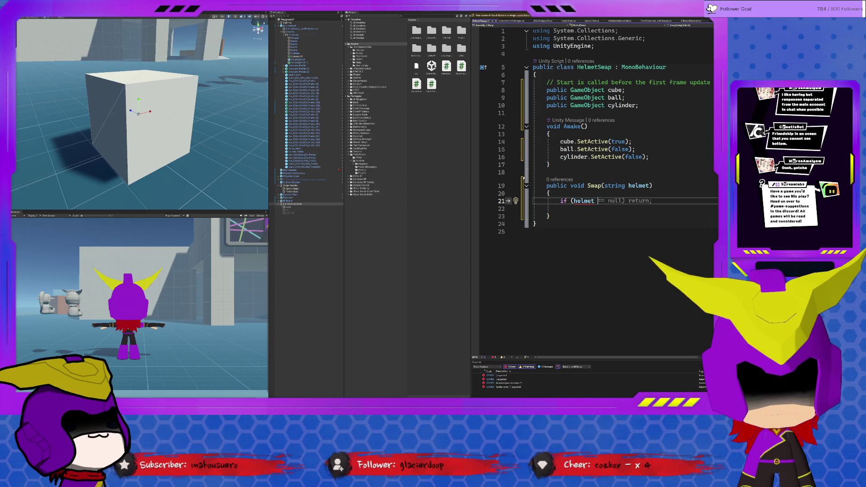
{"action": "key", "text": "BackSpace"}
{"action": "type", "text": ".st"}
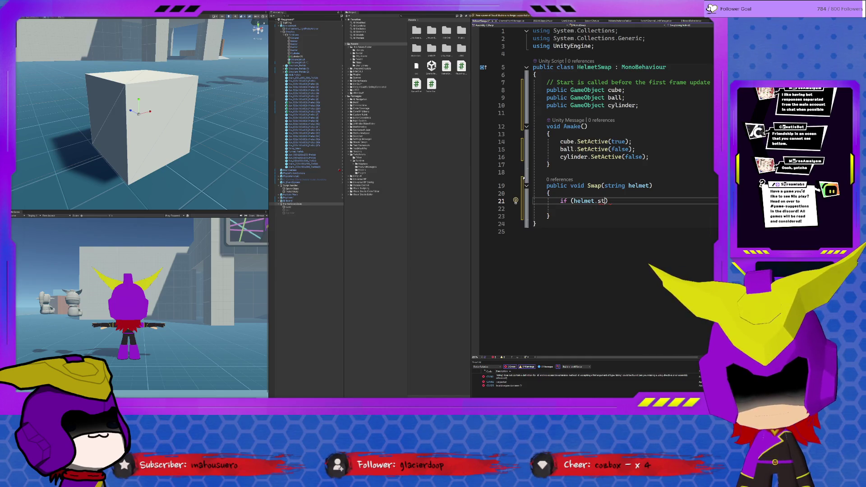
{"action": "key", "text": "Tab"}
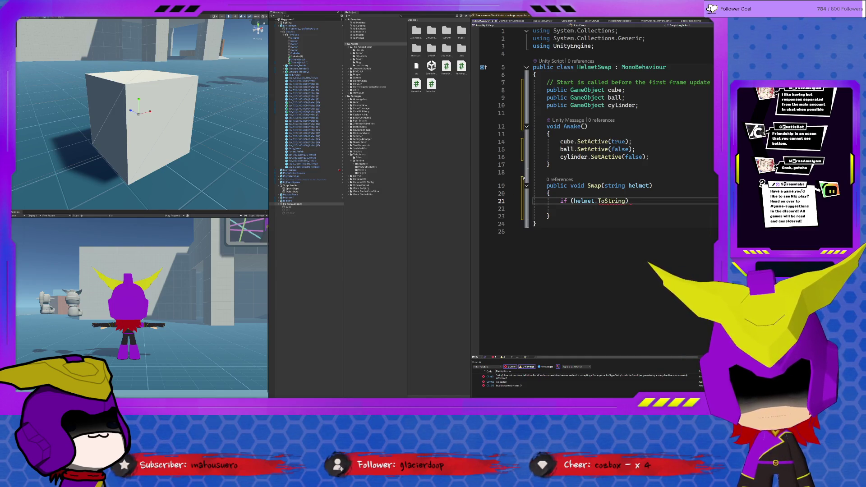
{"action": "key", "text": "ctrl+BackSpace"}
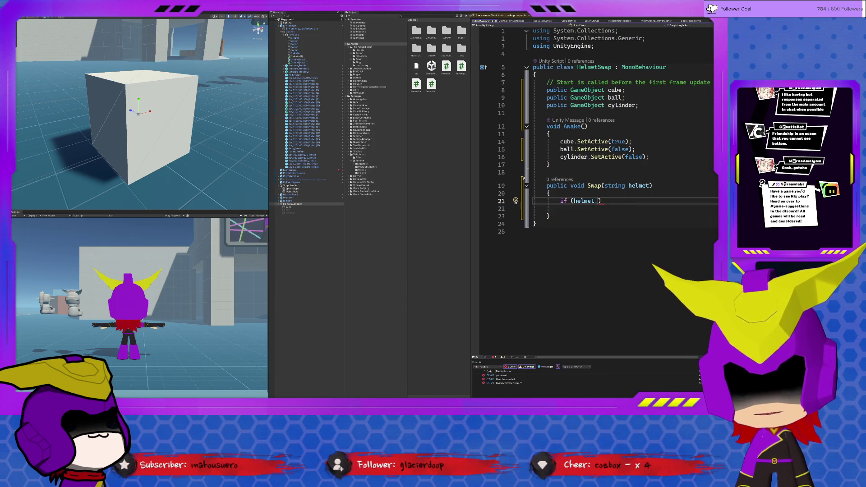
Retype the lowercase s of string in the Swap signature, then switch to the ChannelPointManager script
{"action": "key", "text": "Up"}
{"action": "key", "text": "Up"}
{"action": "key", "text": "Right"}
{"action": "key", "text": "Right"}
{"action": "key", "text": "shift+Right"}
{"action": "type", "text": "S"}
{"action": "key", "text": "BackSpace"}
{"action": "type", "text": "s"}
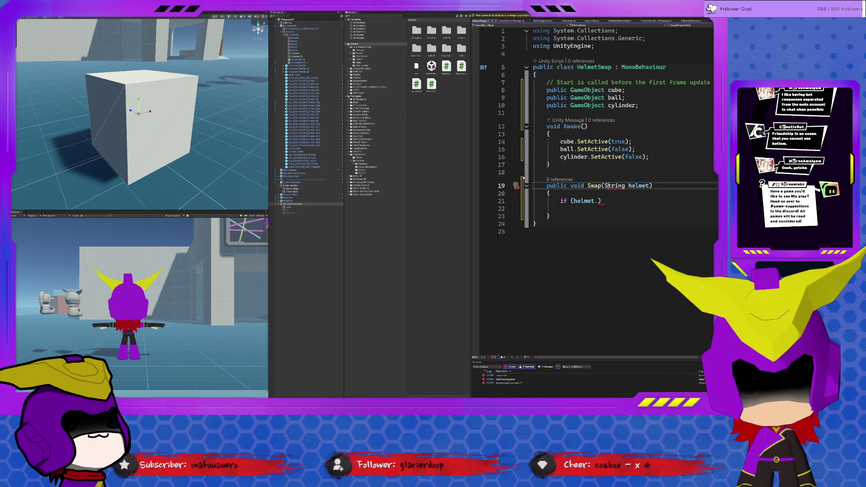
{"action": "key", "text": "Down"}
{"action": "key", "text": "Down"}
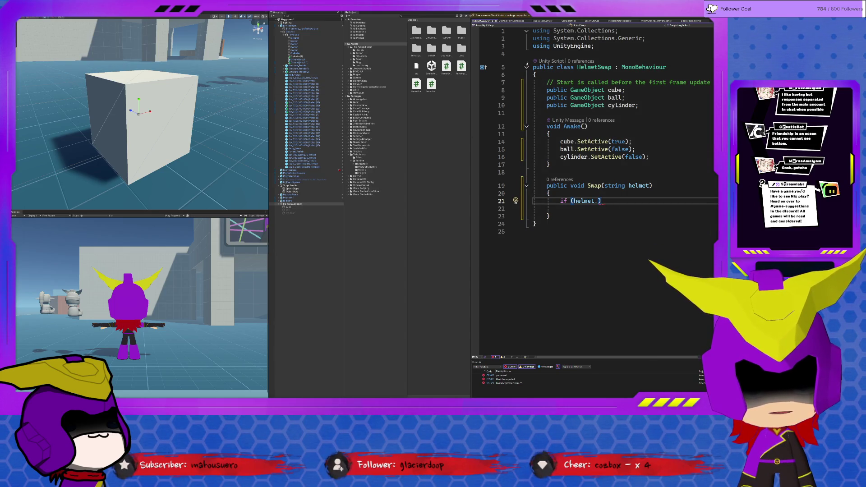
{"action": "left_click", "coordinate": [518, 25]}
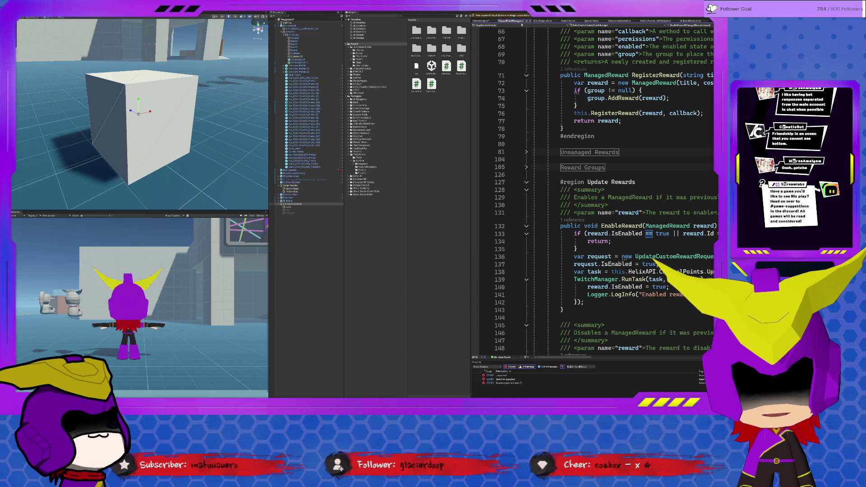
Browse the shrinking lifecycle, UserLibrary and SpawnChatter scripts, highlighting the chatter parameter's uses
{"action": "scroll", "coordinate": [494, 176], "scroll_direction": "up", "scroll_amount": 4}
{"action": "scroll", "coordinate": [494, 176], "scroll_direction": "up", "scroll_amount": 9}
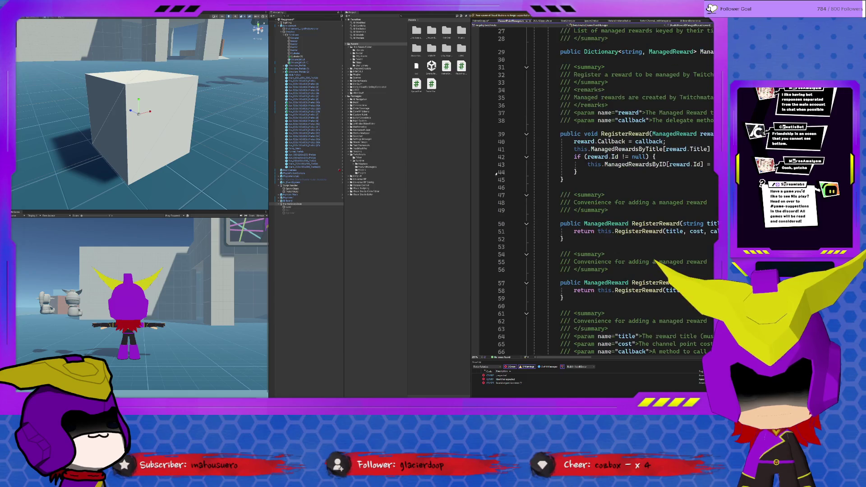
{"action": "left_click", "coordinate": [537, 20]}
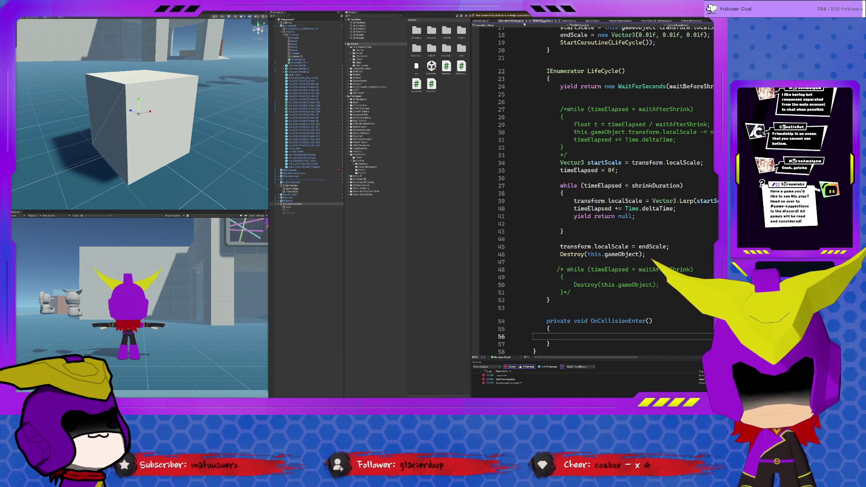
{"action": "scroll", "coordinate": [573, 196], "scroll_direction": "down", "scroll_amount": 2}
{"action": "scroll", "coordinate": [573, 196], "scroll_direction": "up", "scroll_amount": 8}
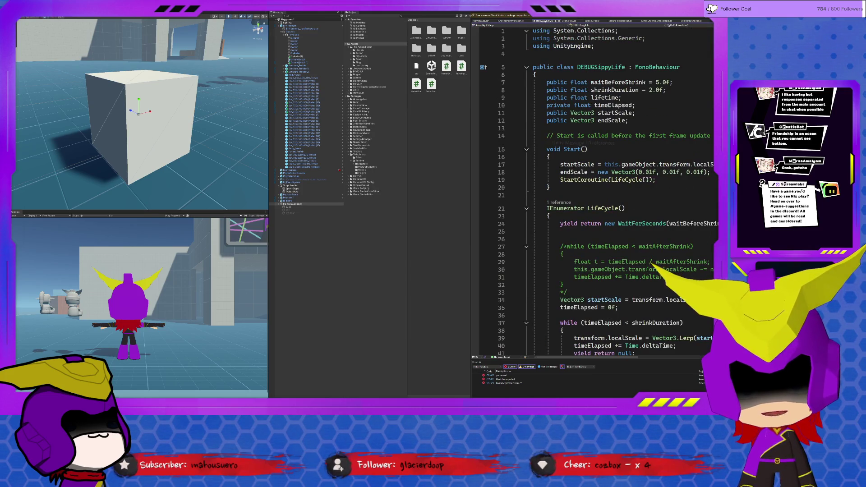
{"action": "left_click", "coordinate": [566, 21]}
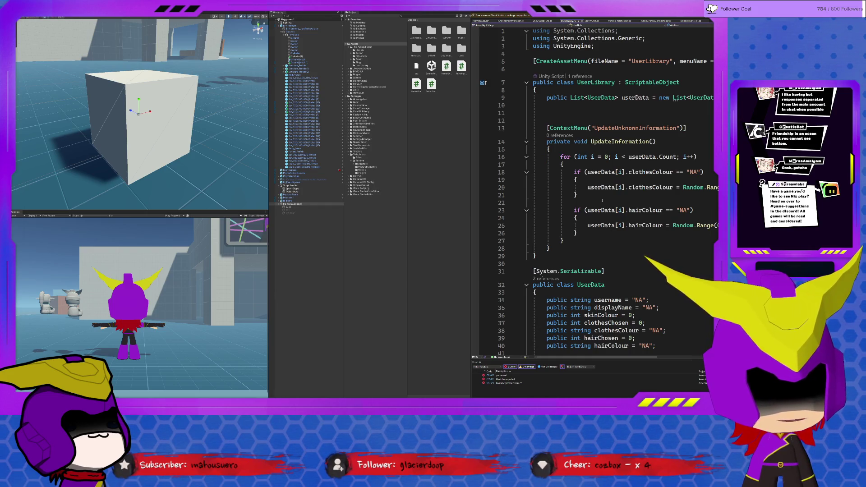
{"action": "scroll", "coordinate": [619, 214], "scroll_direction": "down", "scroll_amount": 5}
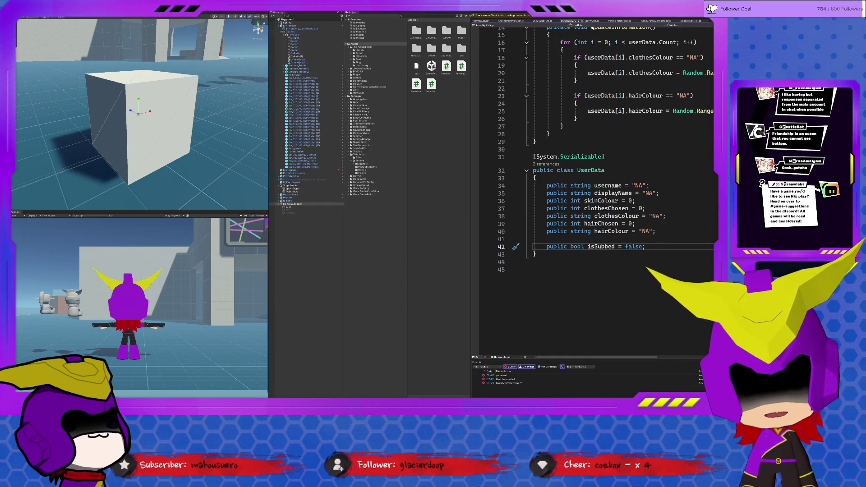
{"action": "left_click", "coordinate": [591, 21]}
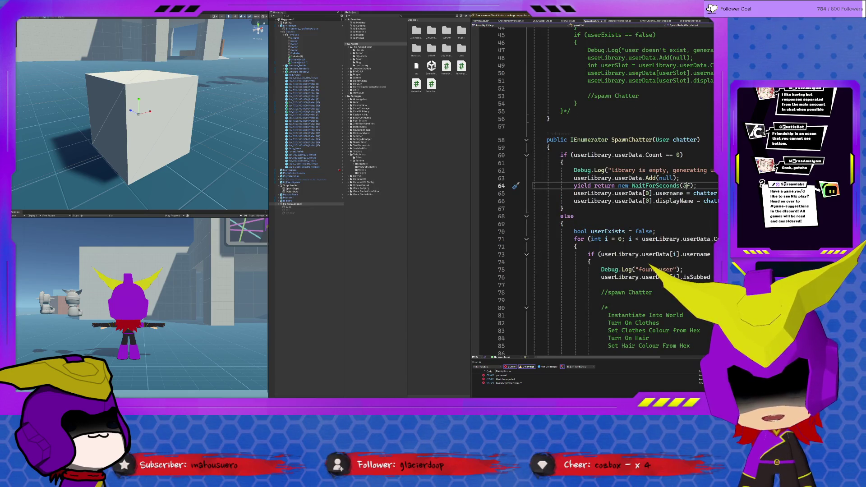
{"action": "left_click", "coordinate": [657, 141]}
{"action": "left_click", "coordinate": [688, 140]}
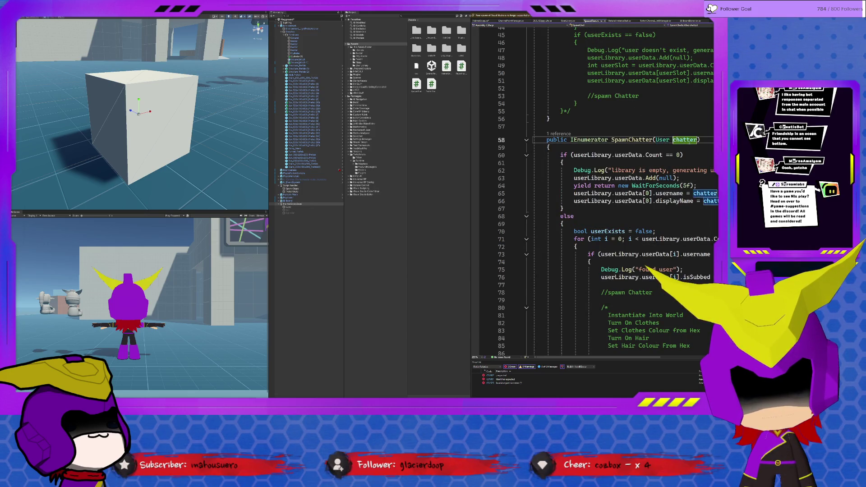
Scroll through SpawnChatter, glance at MaterialInstanceTest, and come back to SpawnChatter
{"action": "scroll", "coordinate": [690, 143], "scroll_direction": "up", "scroll_amount": 6}
{"action": "scroll", "coordinate": [690, 144], "scroll_direction": "up", "scroll_amount": 8}
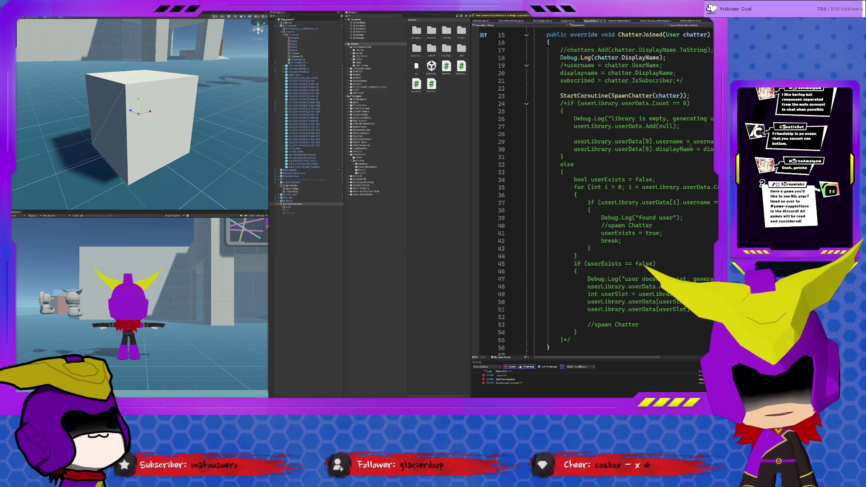
{"action": "scroll", "coordinate": [638, 274], "scroll_direction": "down", "scroll_amount": 9}
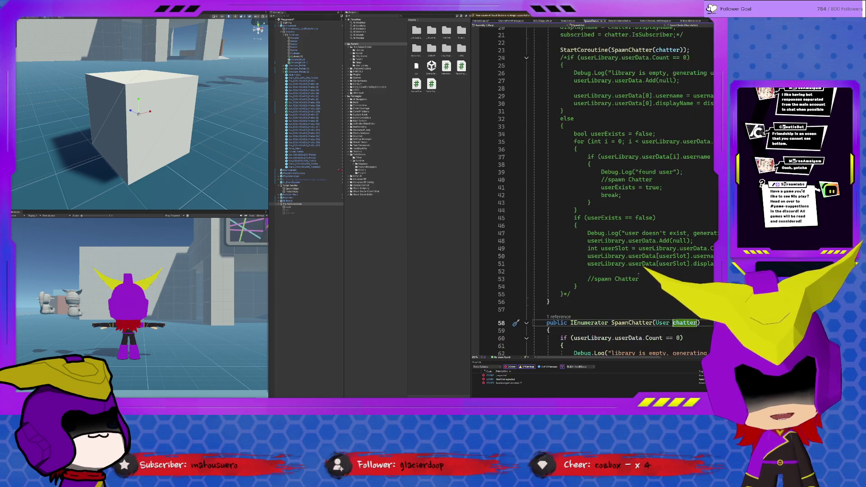
{"action": "scroll", "coordinate": [637, 272], "scroll_direction": "up", "scroll_amount": 7}
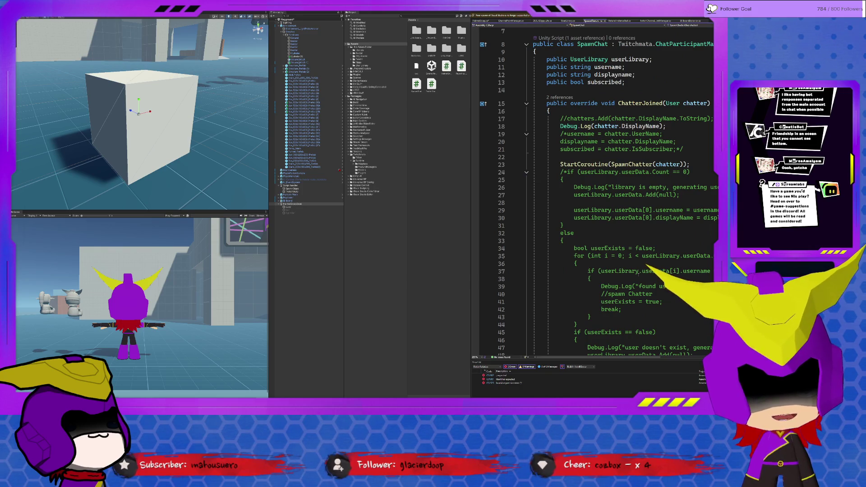
{"action": "scroll", "coordinate": [640, 165], "scroll_direction": "down", "scroll_amount": 19}
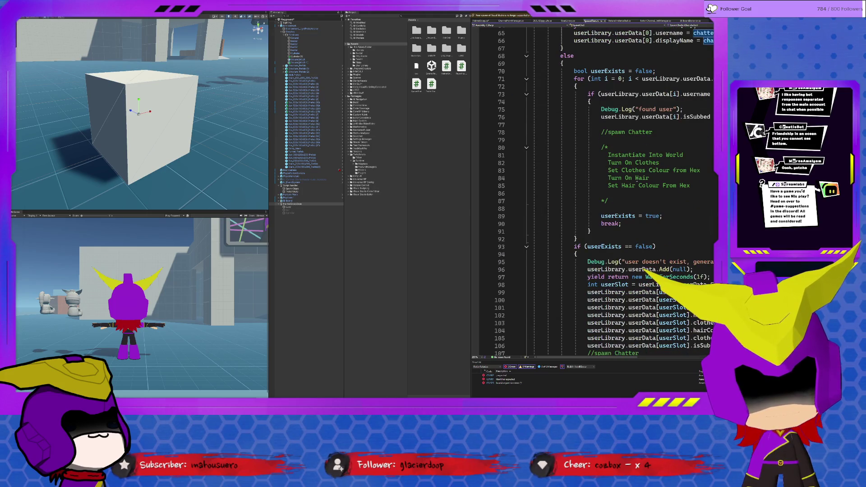
{"action": "scroll", "coordinate": [637, 178], "scroll_direction": "up", "scroll_amount": 15}
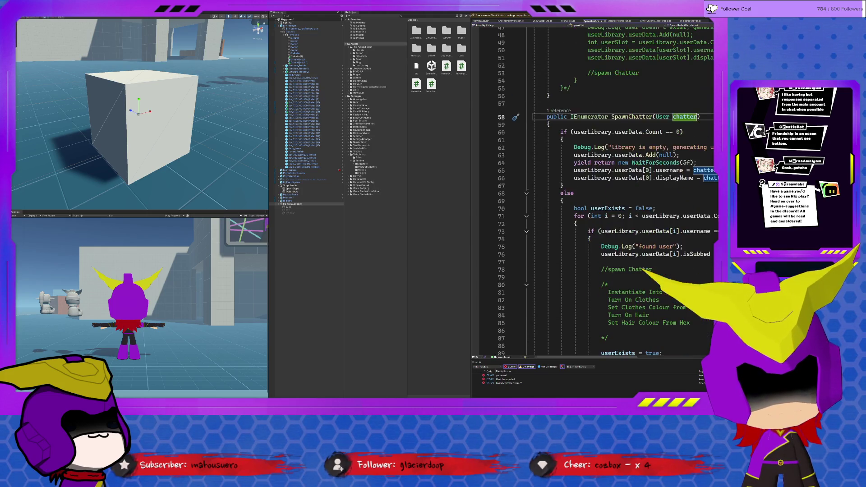
{"action": "left_click", "coordinate": [626, 21]}
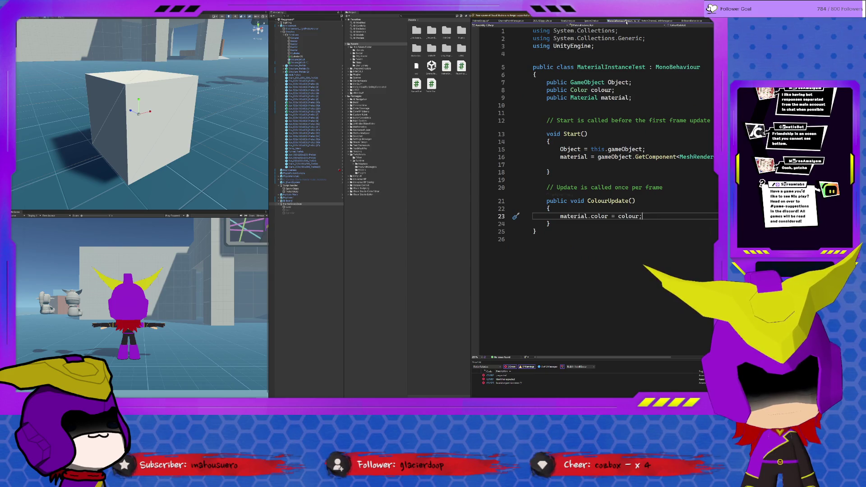
{"action": "left_click", "coordinate": [593, 21]}
{"action": "scroll", "coordinate": [582, 199], "scroll_direction": "down", "scroll_amount": 20}
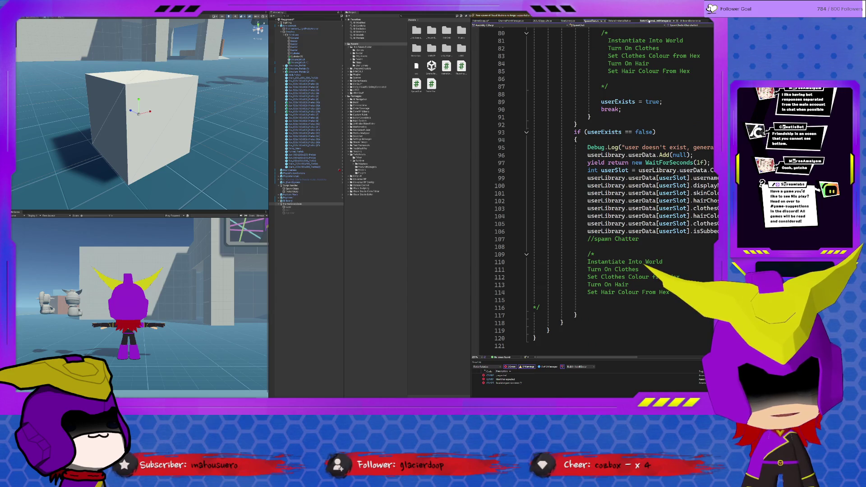
View TwitchChannelPointManager, close the BillboardBehaviour script, and return to HelmetSwap
{"action": "left_click", "coordinate": [651, 22]}
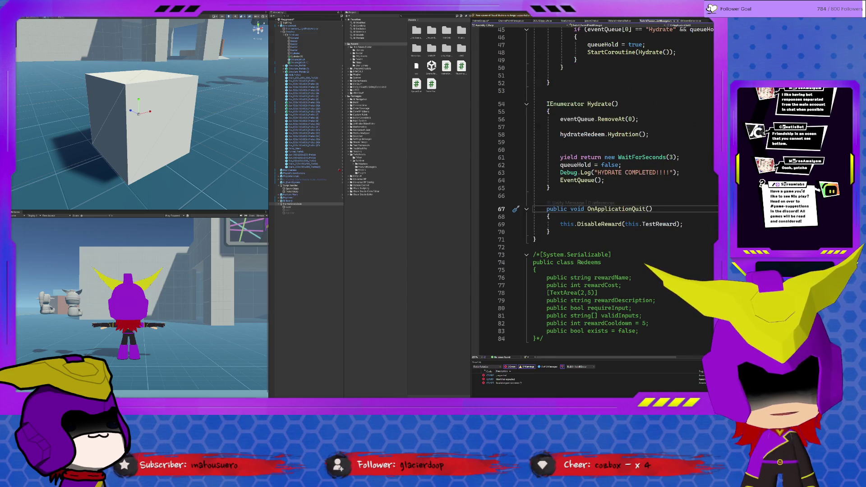
{"action": "scroll", "coordinate": [578, 217], "scroll_direction": "up", "scroll_amount": 15}
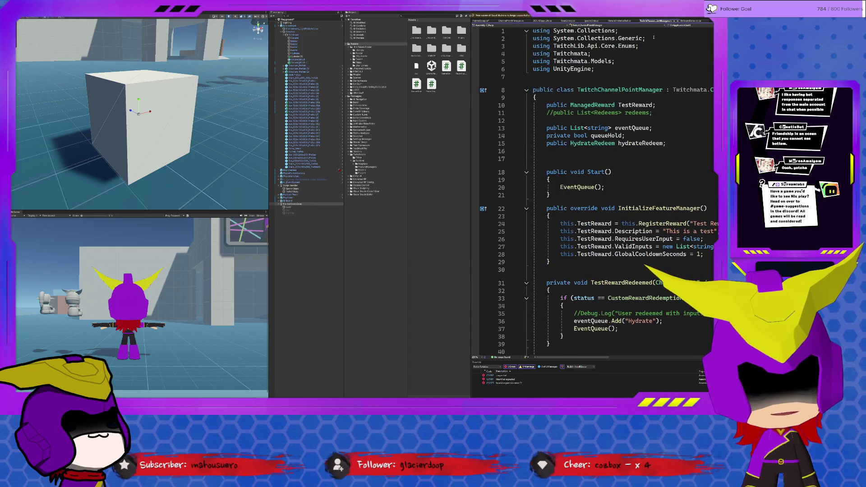
{"action": "left_click", "coordinate": [693, 21]}
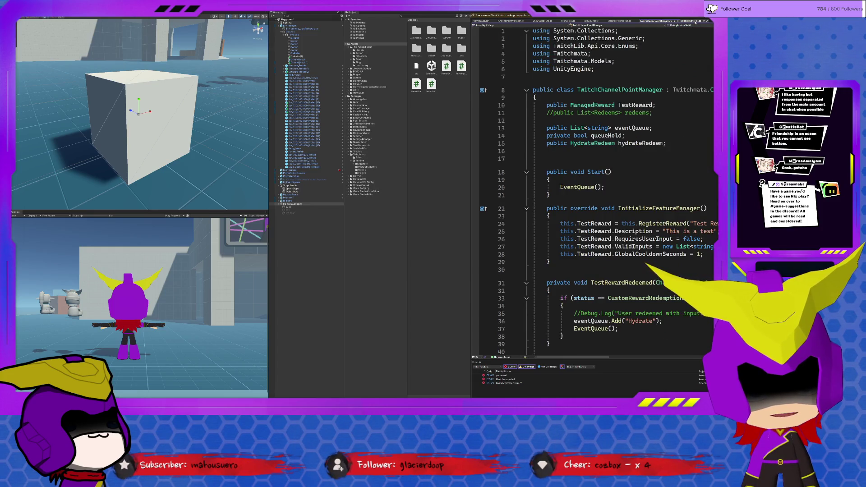
{"action": "middle_click", "coordinate": [694, 21]}
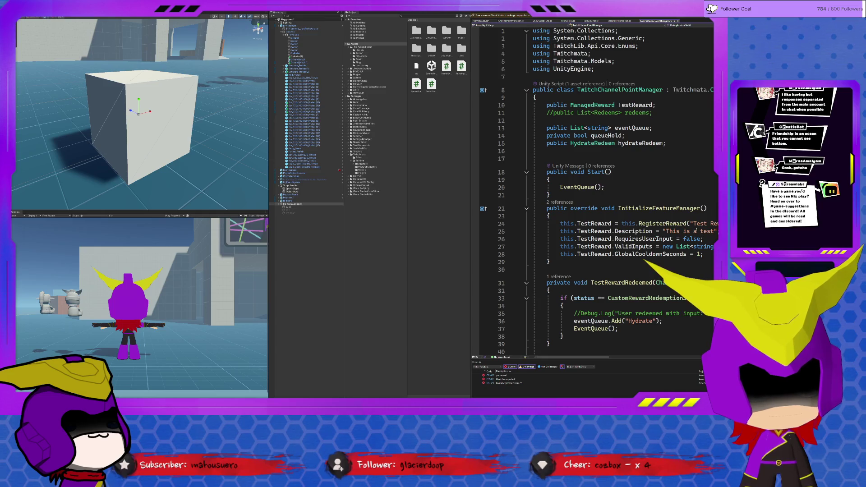
{"action": "scroll", "coordinate": [695, 230], "scroll_direction": "down", "scroll_amount": 5}
{"action": "left_click", "coordinate": [480, 21]}
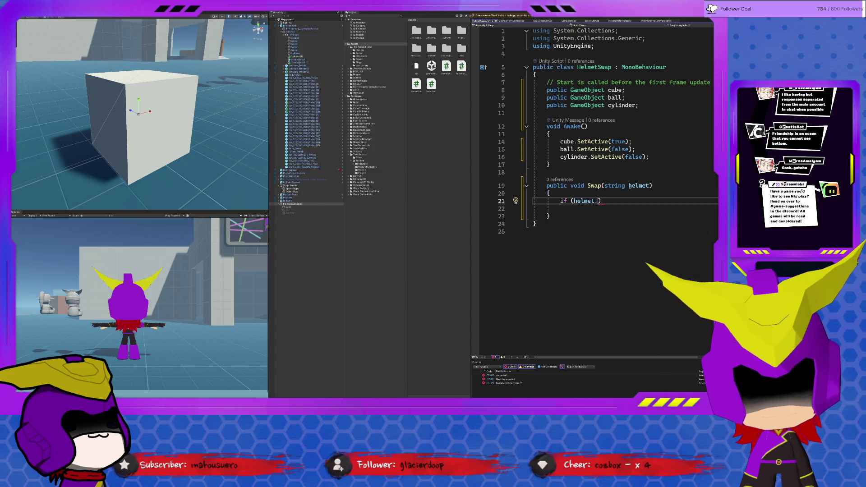
Complete line 21 as if (helmet == "cube") with an empty braced body
{"action": "key", "text": "BackSpace"}
{"action": "type", "text": "== "}
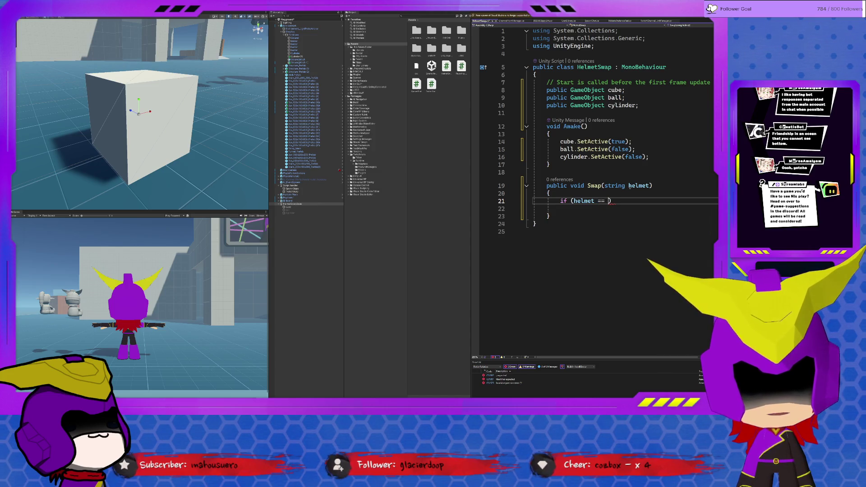
{"action": "type", "text": "\""}
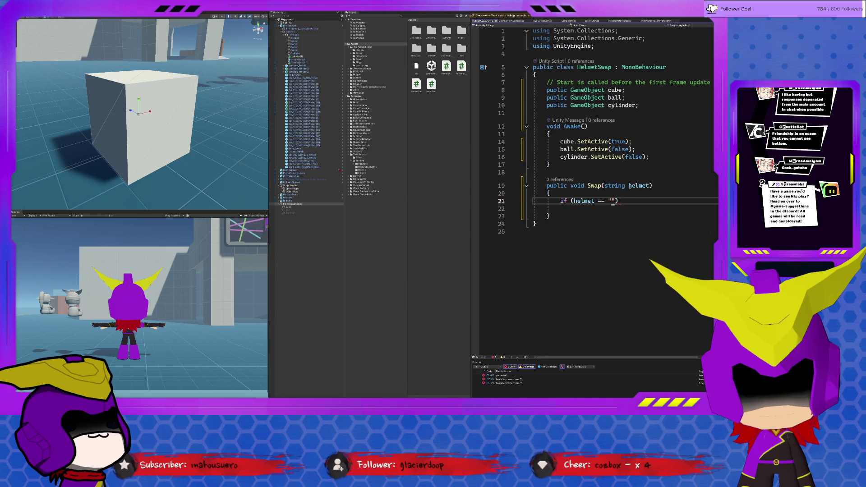
{"action": "type", "text": "cube"}
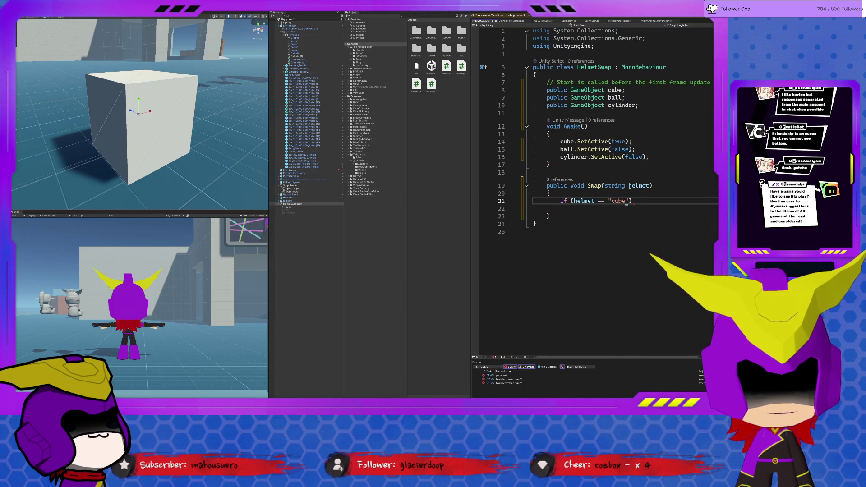
{"action": "key", "text": "Return"}
{"action": "type", "text": "{"}
{"action": "key", "text": "Return"}
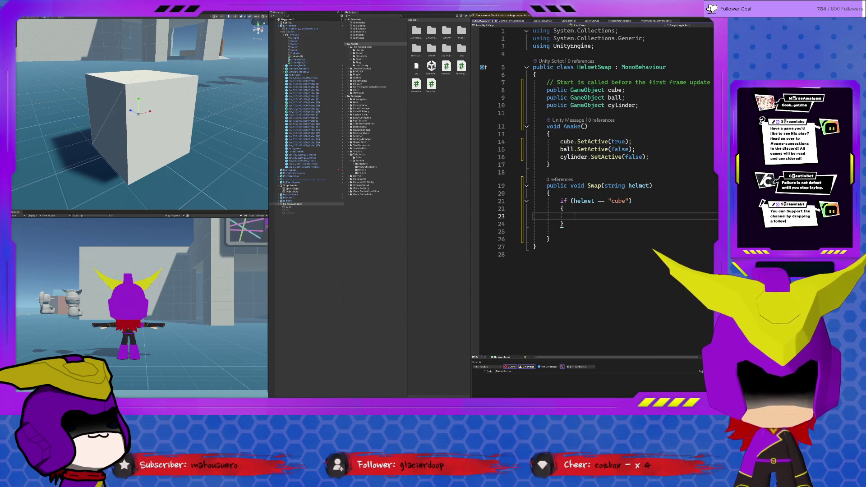
Paste Awake's three SetActive lines into the cube branch so only cube is active
{"action": "type", "text": "cube"}
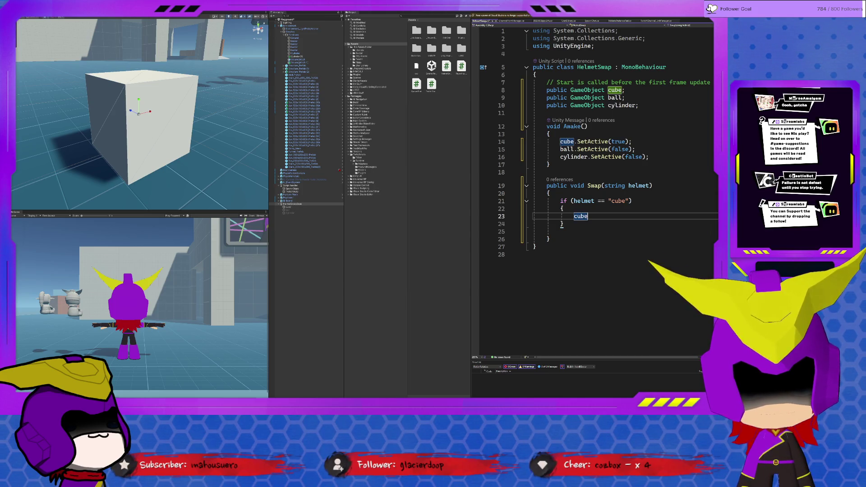
{"action": "type", "text": ".Se"}
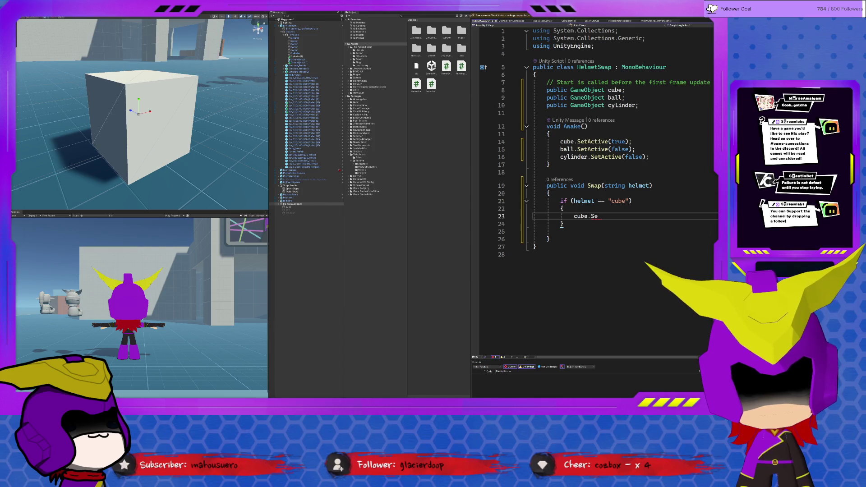
{"action": "left_click_drag", "start_coordinate": [650, 157], "coordinate": [522, 147]}
{"action": "key", "text": "ctrl+c"}
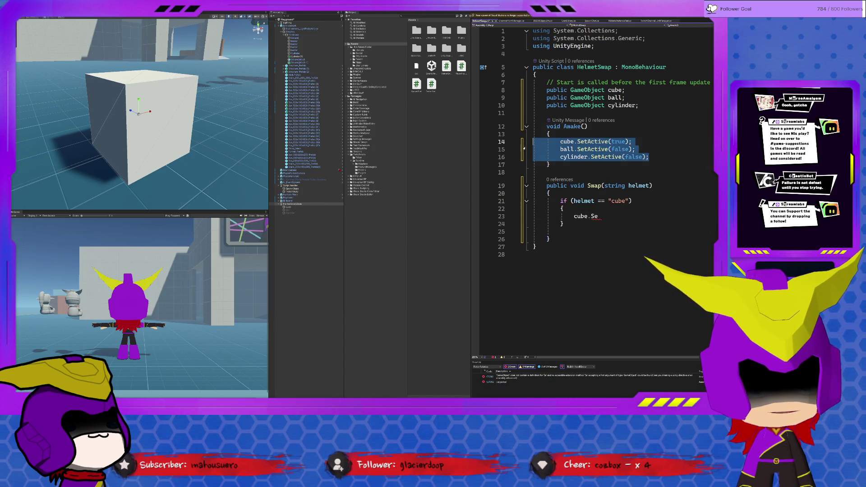
{"action": "left_click", "coordinate": [575, 218]}
{"action": "left_click_drag", "start_coordinate": [573, 217], "coordinate": [599, 217]}
{"action": "key", "text": "ctrl+v"}
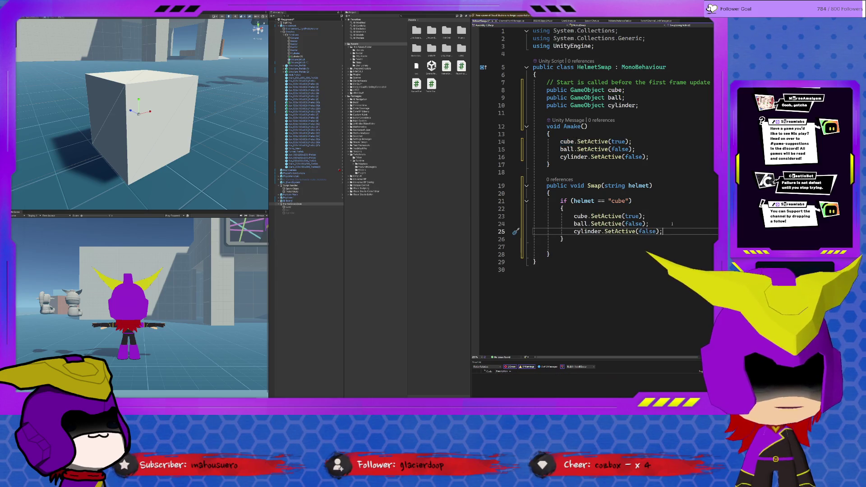
Add an else if (helmet == "ball") branch setting cube false, ball true, cylinder false
{"action": "left_click", "coordinate": [573, 238]}
{"action": "type", "text": "els"}
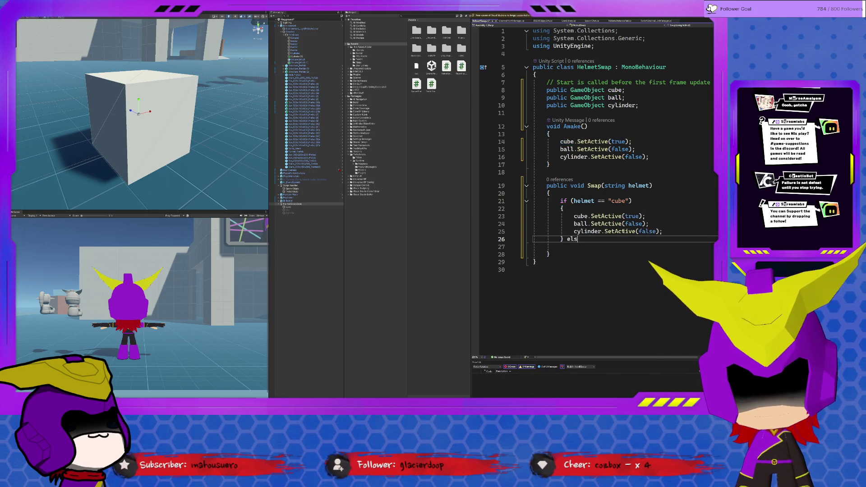
{"action": "type", "text": "e if (helmet ="}
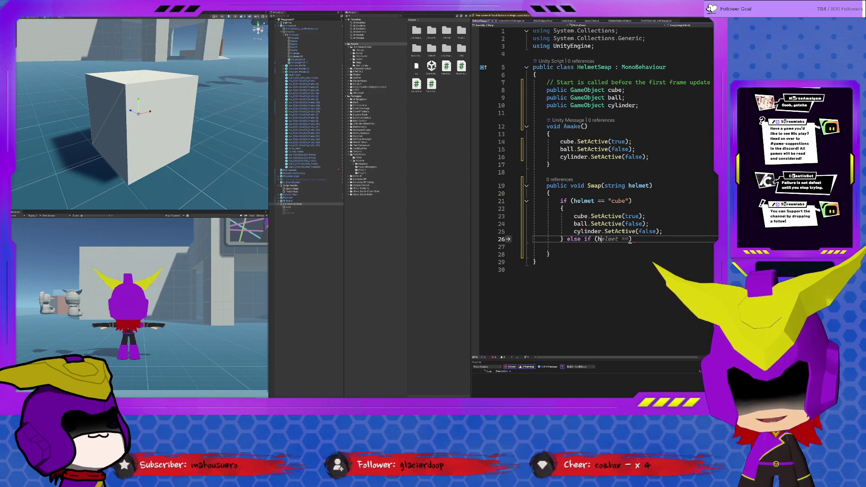
{"action": "type", "text": "= ba"}
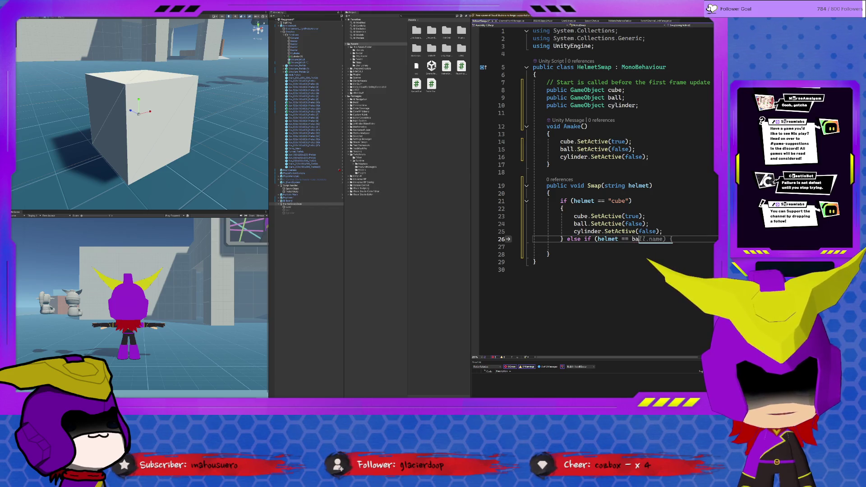
{"action": "key", "text": "BackSpace"}
{"action": "key", "text": "BackSpace"}
{"action": "type", "text": "\"ball"}
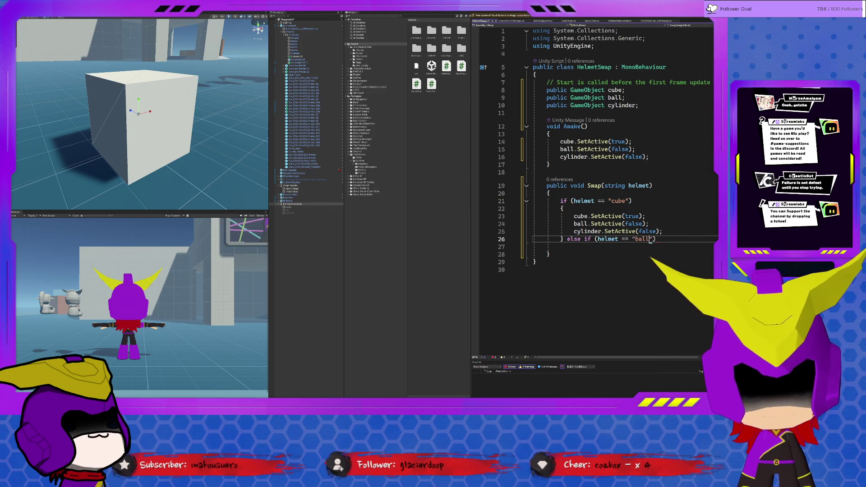
{"action": "key", "text": "Return"}
{"action": "type", "text": "{"}
{"action": "key", "text": "Return"}
{"action": "key", "text": "ctrl+v"}
{"action": "key", "text": "Up"}
{"action": "key", "text": "Left"}
{"action": "key", "text": "Left"}
{"action": "key", "text": "ctrl+shift+Left"}
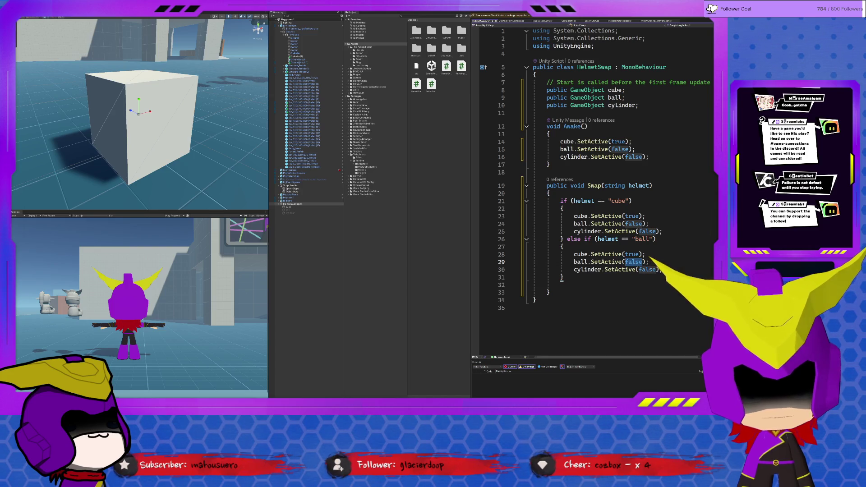
{"action": "type", "text": "tru"}
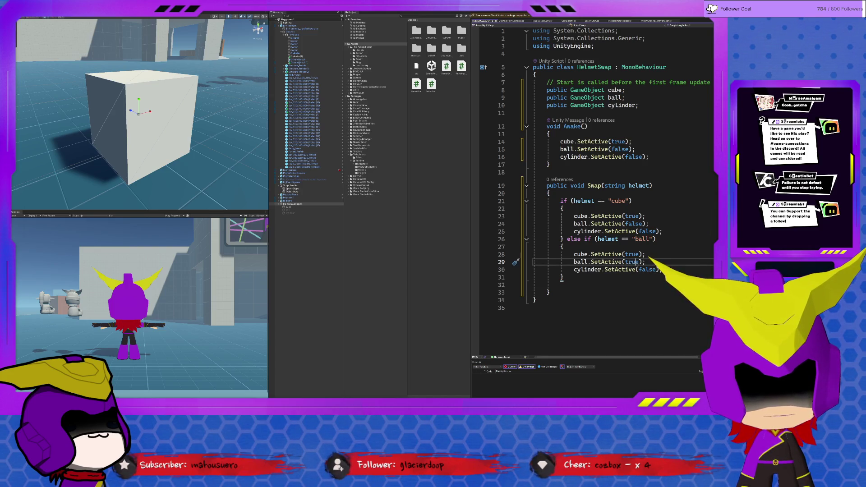
{"action": "double_click", "coordinate": [632, 253]}
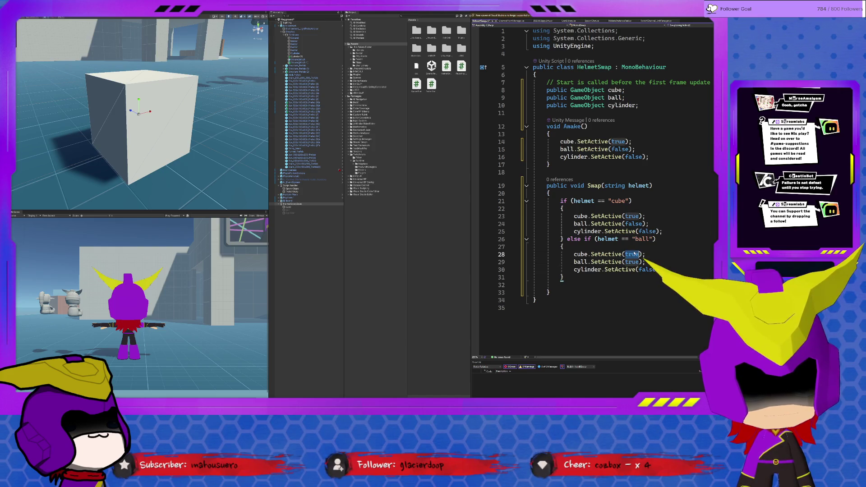
{"action": "type", "text": "fals"}
{"action": "left_click", "coordinate": [562, 277]}
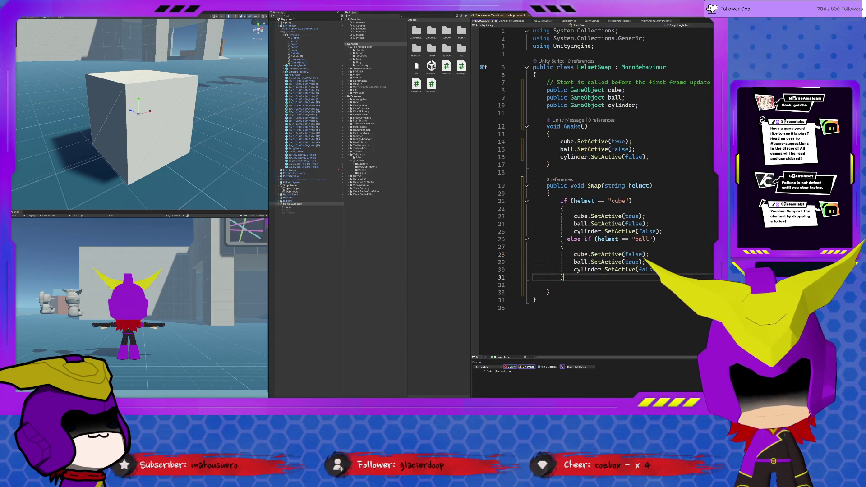
Add an else if (helmet == "cylinder") branch setting cube and ball false, cylinder true
{"action": "type", "text": " else if"}
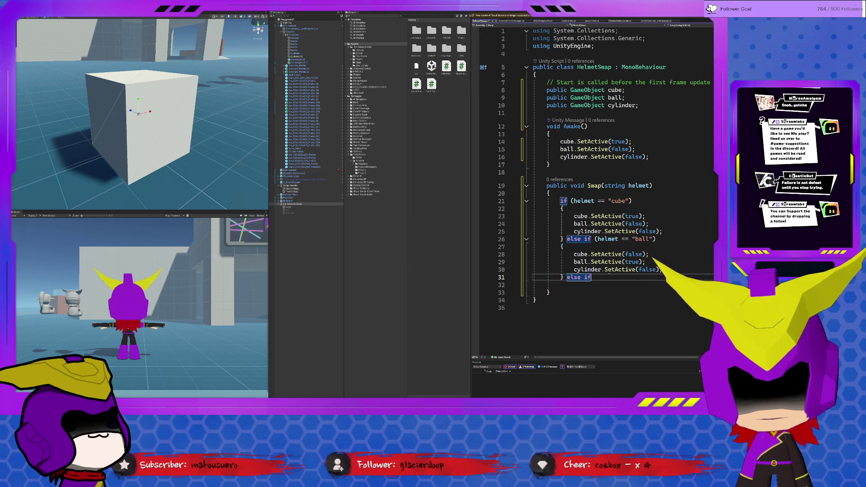
{"action": "type", "text": " ()"}
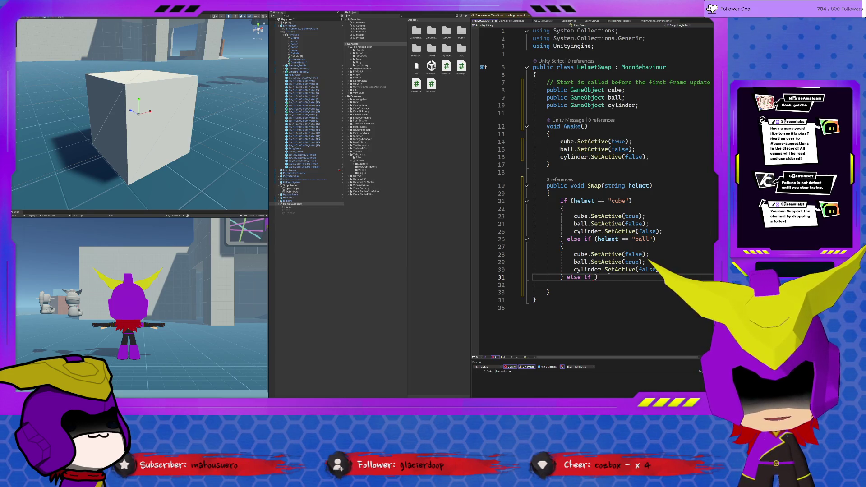
{"action": "type", "text": "helmet"}
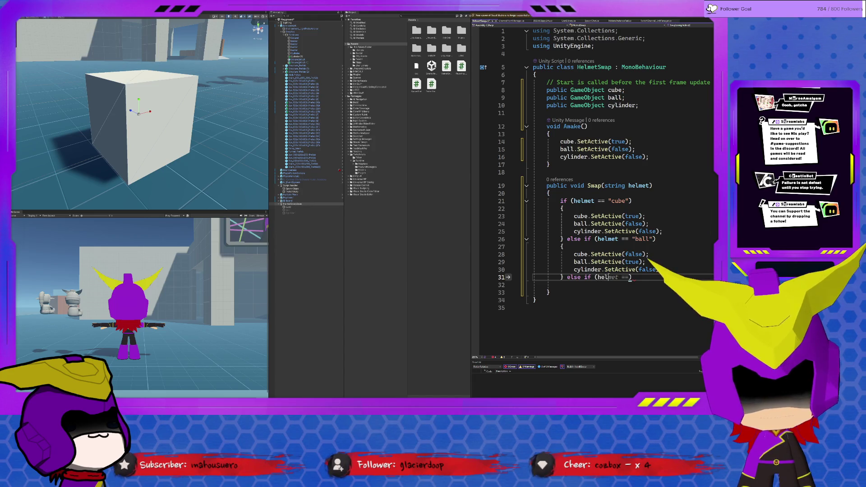
{"action": "type", "text": " == "}
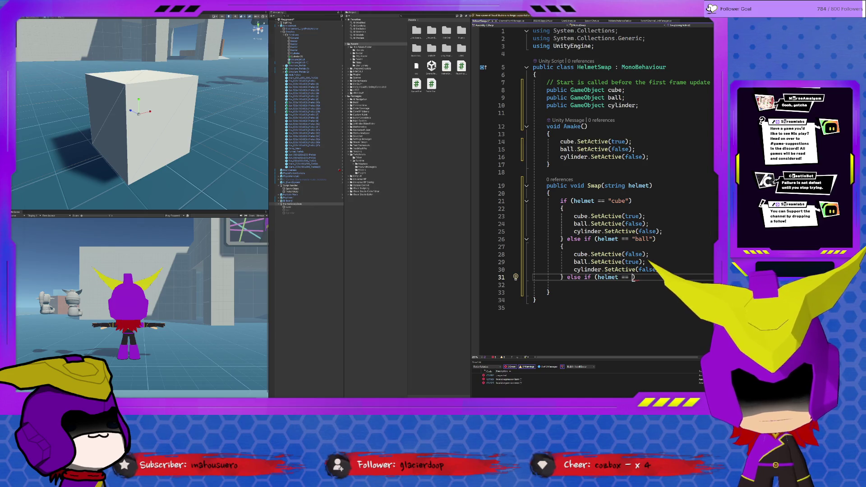
{"action": "type", "text": "\"cylinder"}
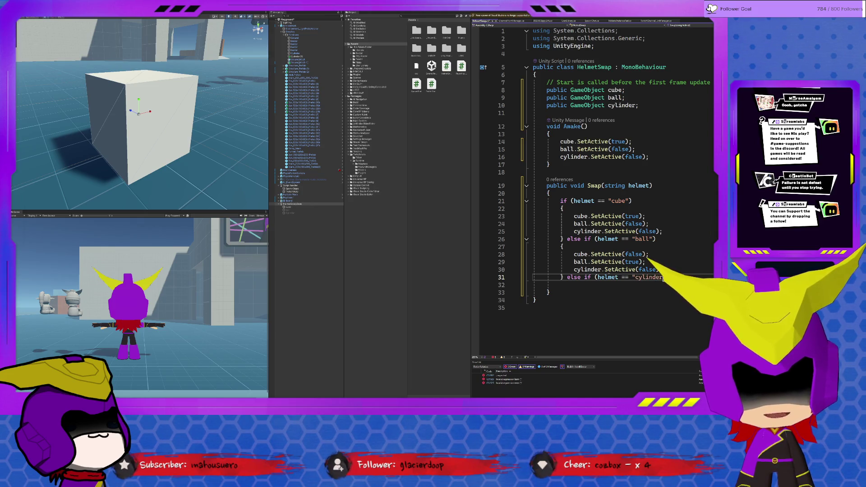
{"action": "key", "text": "Return"}
{"action": "type", "text": "{"}
{"action": "key", "text": "Return"}
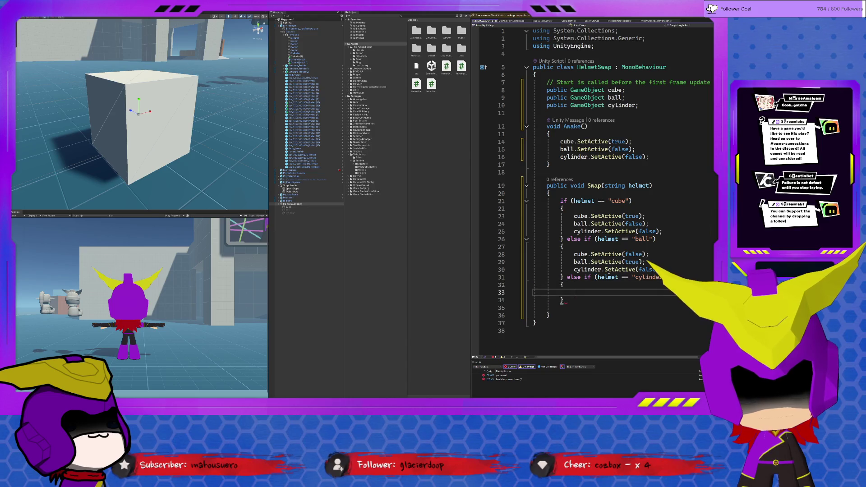
{"action": "key", "text": "ctrl+v"}
{"action": "key", "text": "ctrl+shift+Left"}
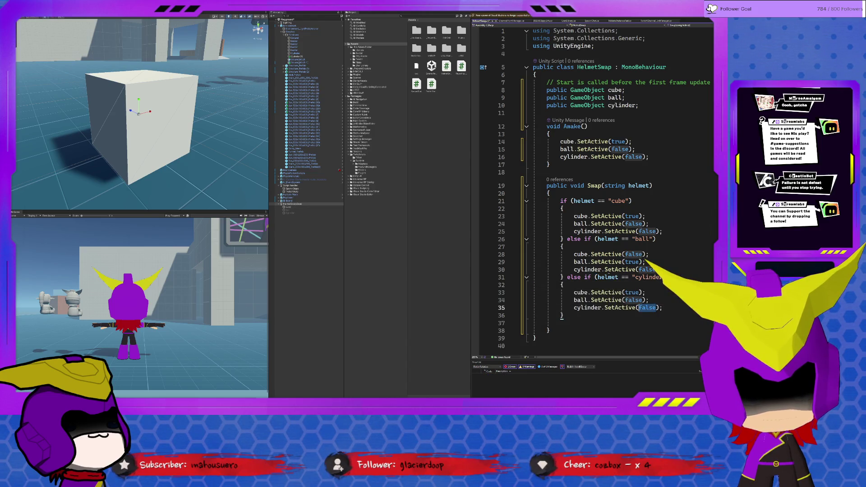
{"action": "type", "text": "tr"}
{"action": "key", "text": "Up"}
{"action": "key", "text": "Up"}
{"action": "key", "text": "ctrl+Left"}
{"action": "key", "text": "ctrl+shift+Left"}
{"action": "type", "text": "false"}
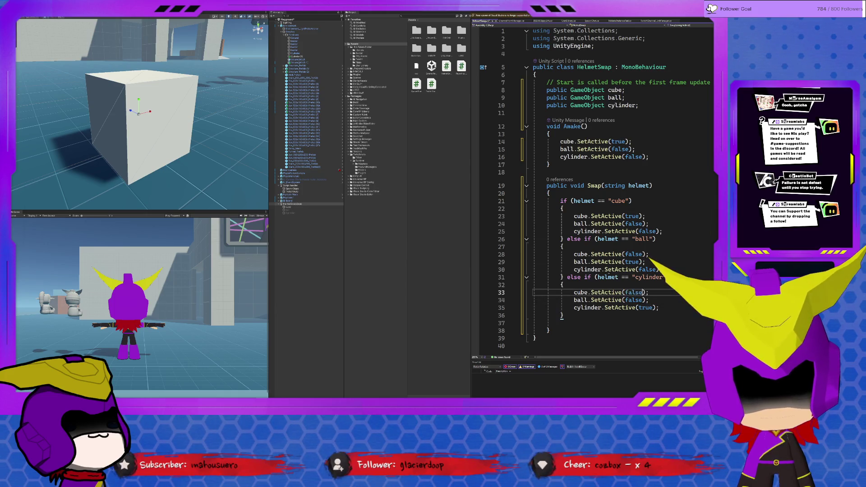
Review the finished Swap method and save HelmetSwap.cs
{"action": "left_click", "coordinate": [702, 242]}
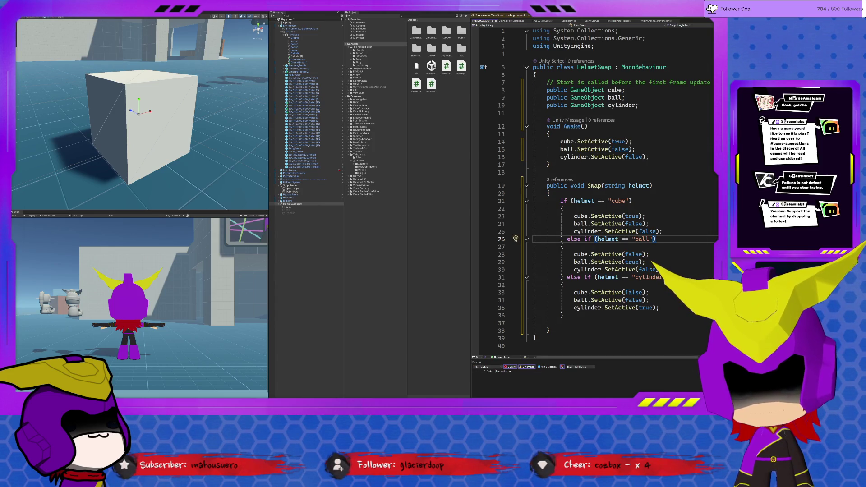
{"action": "mouse_move", "coordinate": [532, 185]}
{"action": "left_mouse_down"}
{"action": "mouse_move", "coordinate": [586, 269]}
{"action": "mouse_move", "coordinate": [559, 323]}
{"action": "left_mouse_up"}
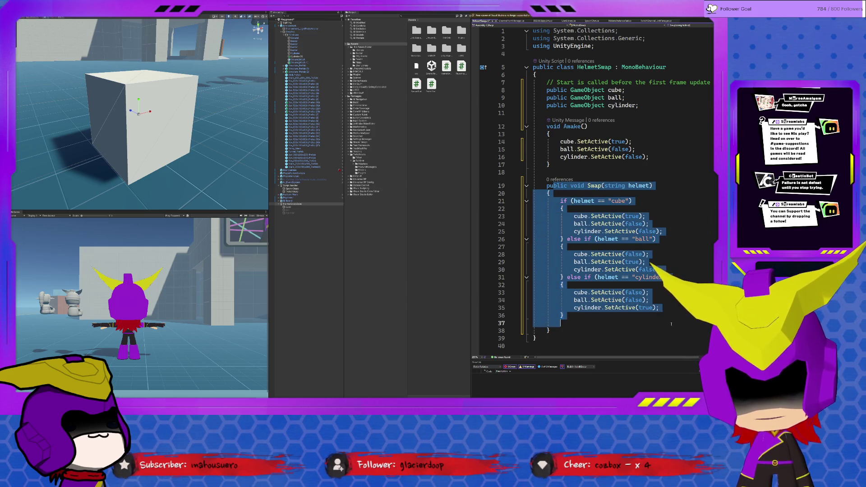
{"action": "left_click", "coordinate": [535, 338]}
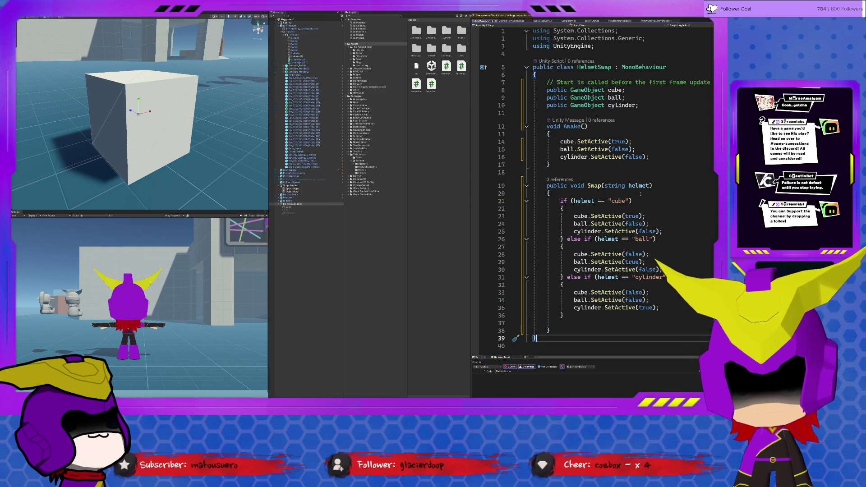
{"action": "key", "text": "ctrl+s"}
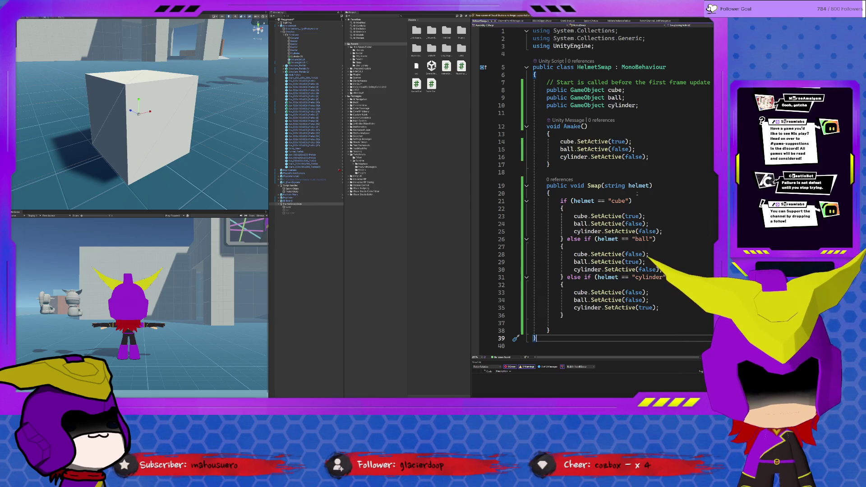
Close ChannelPointManager.cs and bring up TwitchChannelPointManager.cs, scrolled to the top
{"action": "left_click", "coordinate": [517, 22]}
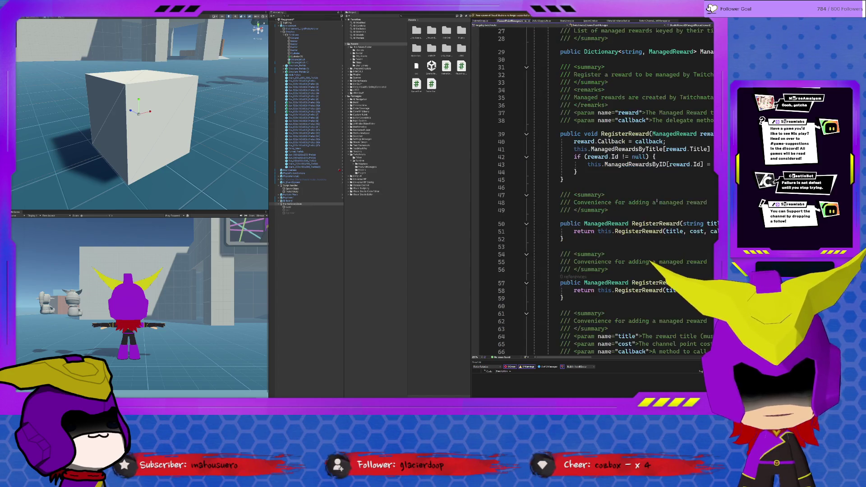
{"action": "scroll", "coordinate": [604, 90], "scroll_direction": "up", "scroll_amount": 5}
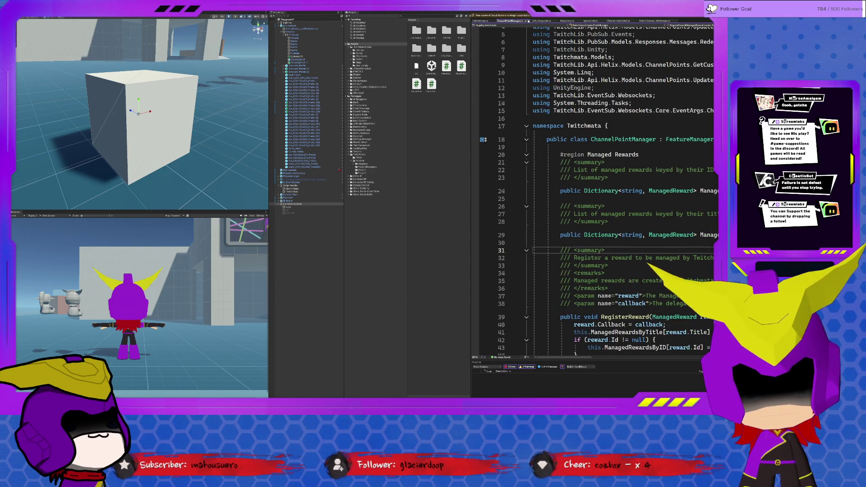
{"action": "left_click", "coordinate": [527, 21]}
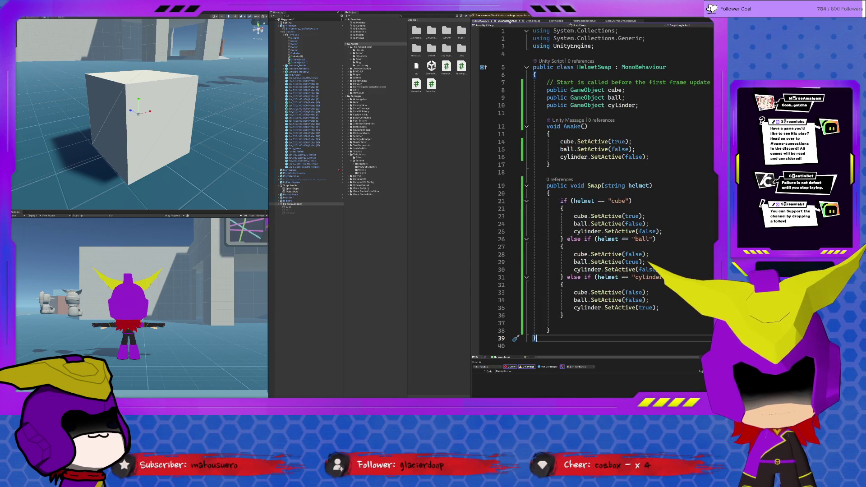
{"action": "left_click", "coordinate": [627, 21]}
{"action": "scroll", "coordinate": [624, 39], "scroll_direction": "up", "scroll_amount": 5}
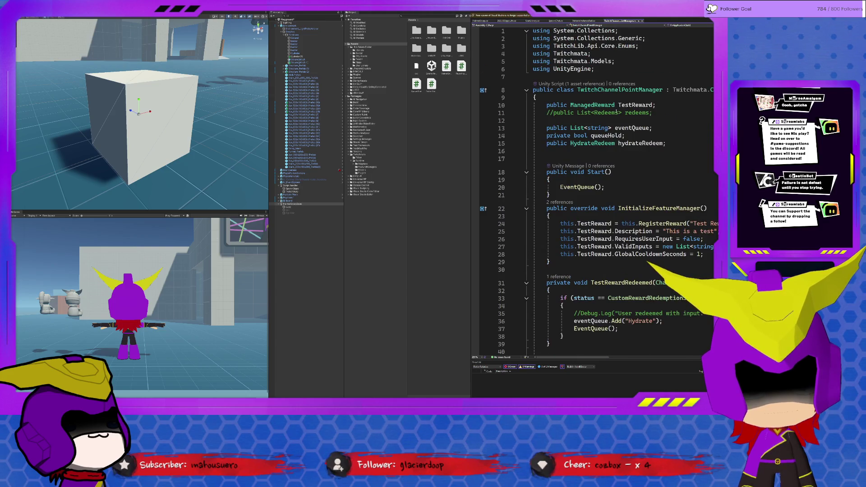
Declare 'public ManagedReward TestSwap;' on a new line directly under the TestReward field
{"action": "left_click", "coordinate": [686, 104]}
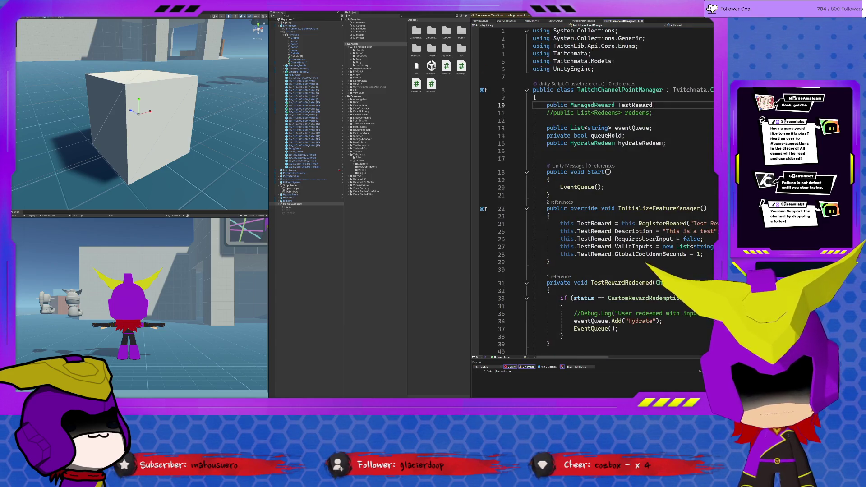
{"action": "key", "text": "Return"}
{"action": "type", "text": "pu"}
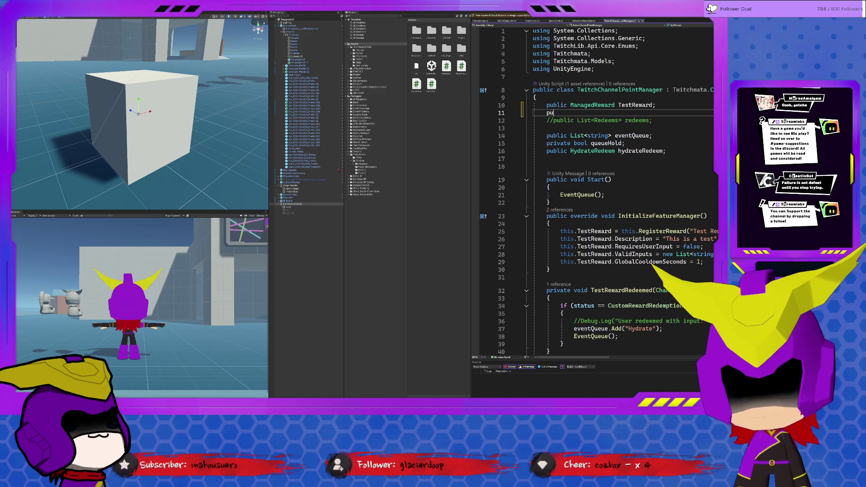
{"action": "type", "text": "blic ManagedReward "}
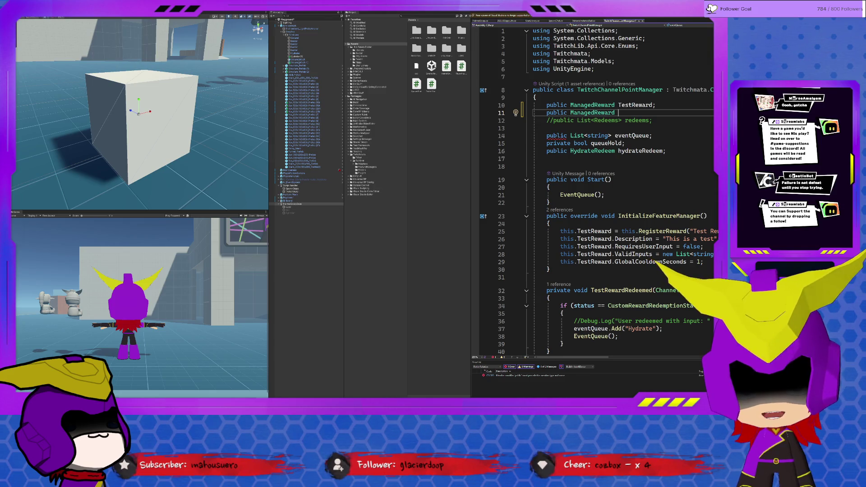
{"action": "type", "text": "TestSwap;"}
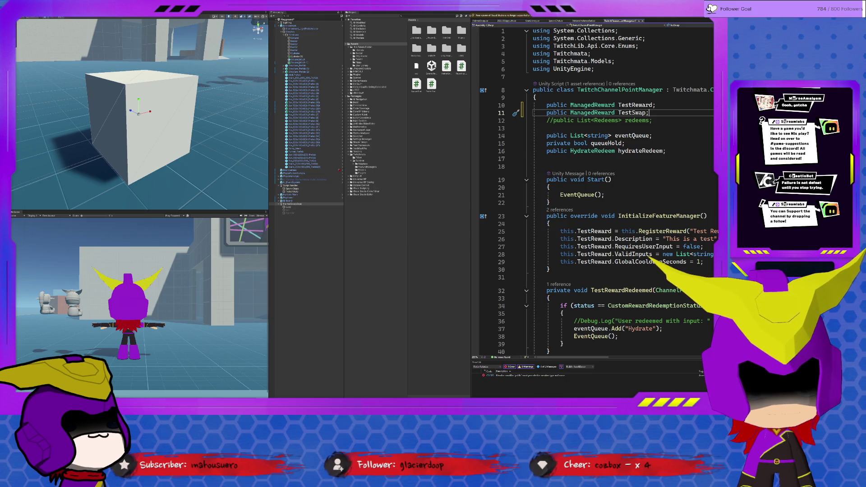
{"action": "left_click_drag", "start_coordinate": [584, 267], "coordinate": [533, 216]}
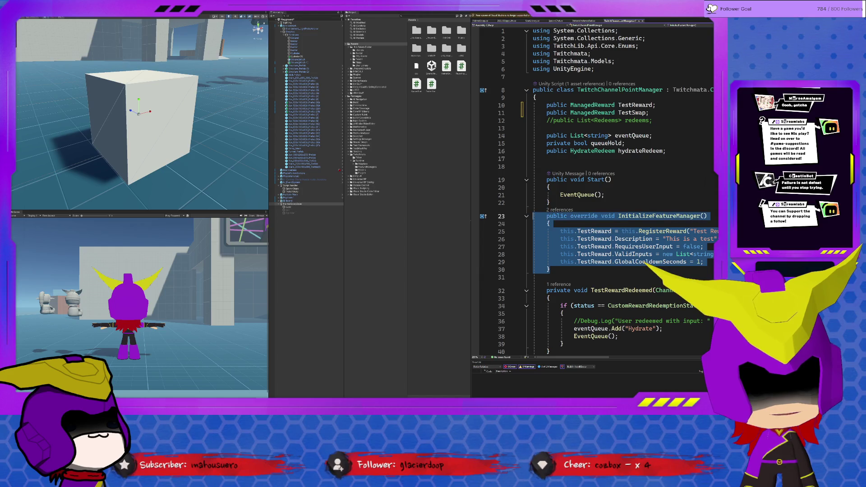
{"action": "left_click", "coordinate": [586, 270]}
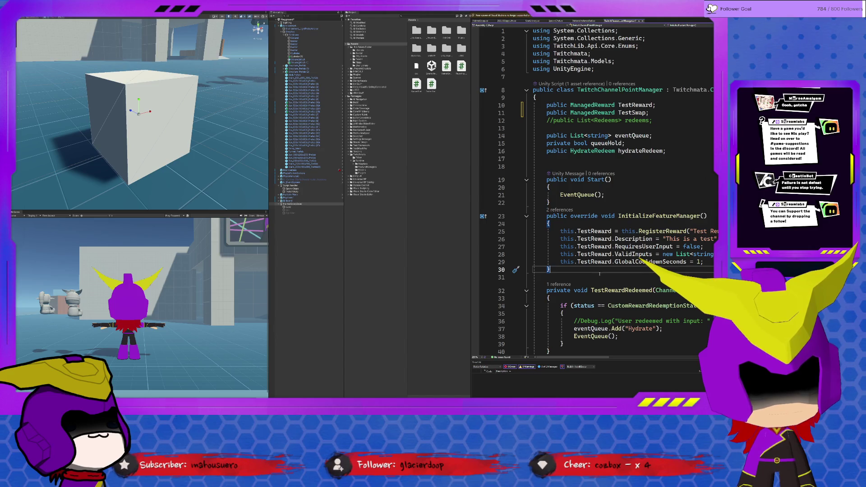
Duplicate the TestReward setup lines directly below the original block
{"action": "key", "text": "Return"}
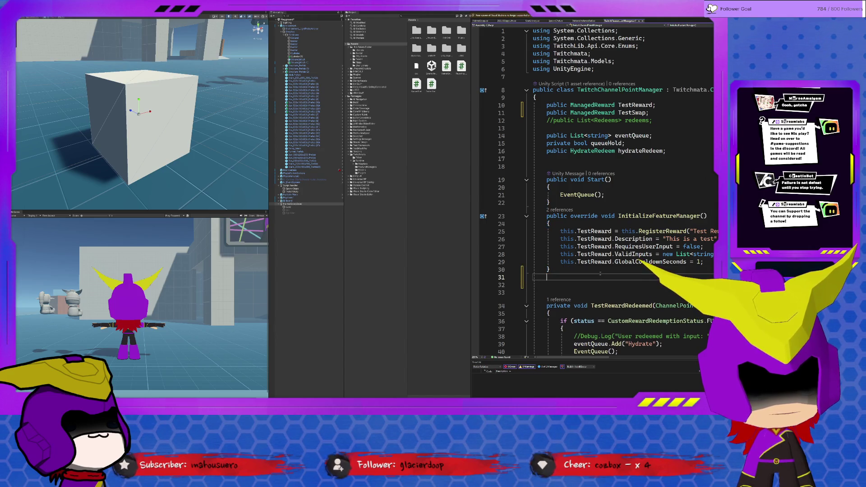
{"action": "key", "text": "ctrl+v"}
{"action": "scroll", "coordinate": [600, 273], "scroll_direction": "down", "scroll_amount": 2}
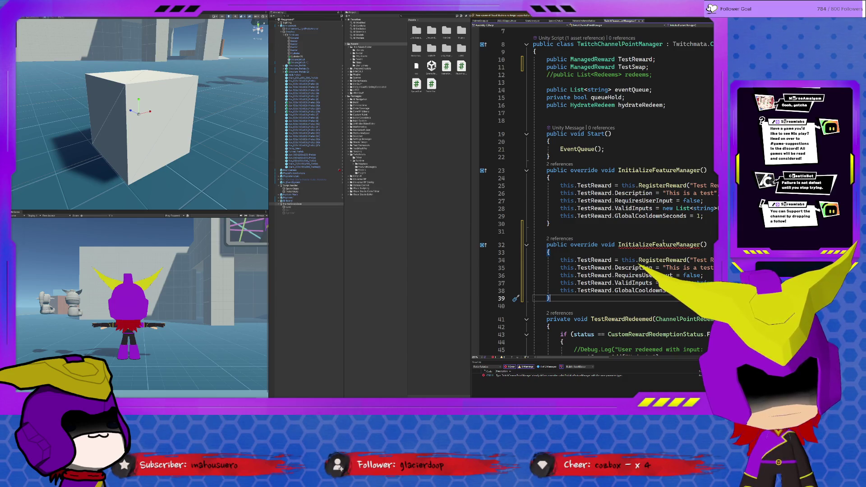
{"action": "key", "text": "ctrl+z"}
{"action": "left_click", "coordinate": [713, 217]}
{"action": "key", "text": "Return"}
{"action": "key", "text": "Return"}
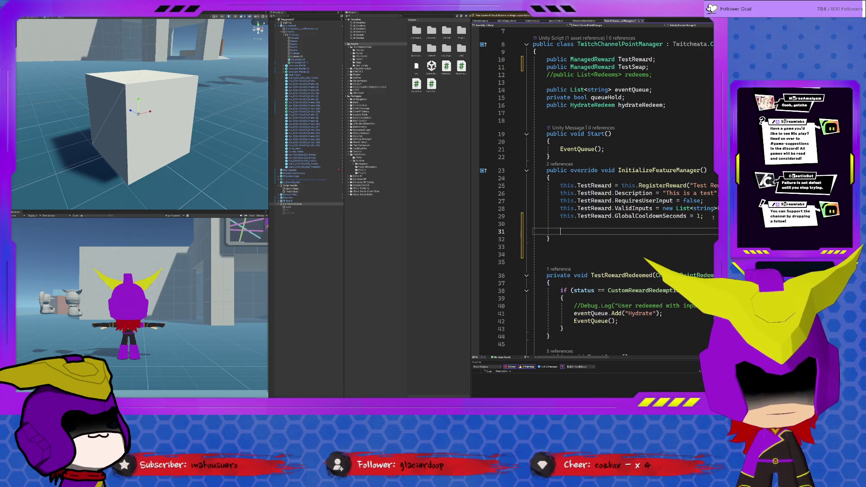
{"action": "left_click_drag", "start_coordinate": [713, 217], "coordinate": [523, 189]}
{"action": "key", "text": "ctrl+c"}
{"action": "left_click", "coordinate": [571, 231]}
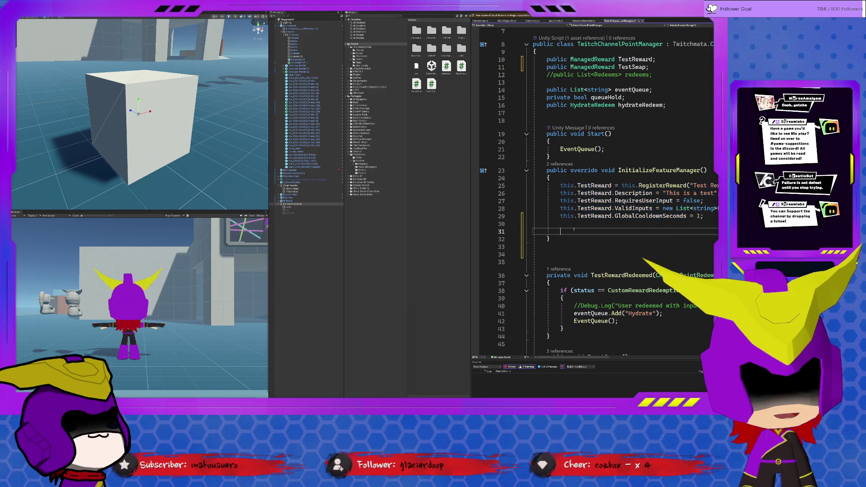
{"action": "key", "text": "ctrl+v"}
Rename TestReward to TestSwap on all five copied setup lines
{"action": "double_click", "coordinate": [593, 231]}
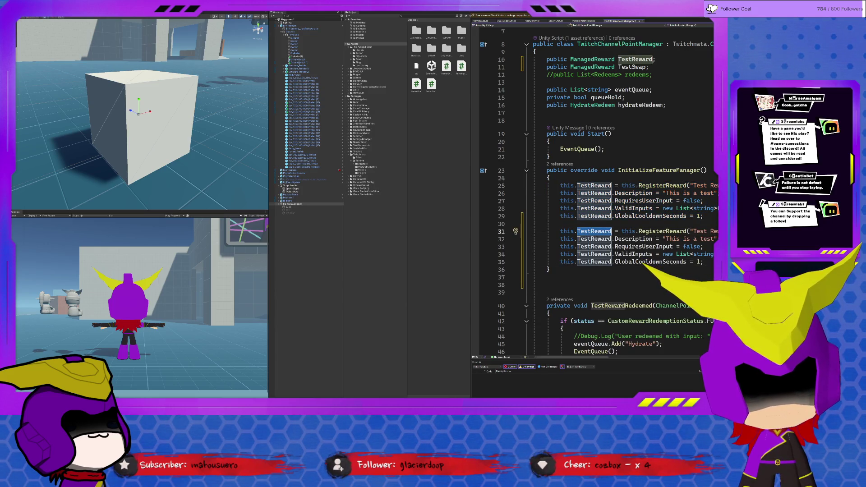
{"action": "double_click", "coordinate": [631, 67]}
{"action": "double_click", "coordinate": [593, 231]}
{"action": "key", "text": "ctrl+v"}
{"action": "double_click", "coordinate": [590, 238]}
{"action": "key", "text": "ctrl+v"}
{"action": "double_click", "coordinate": [591, 246]}
{"action": "key", "text": "ctrl+v"}
{"action": "double_click", "coordinate": [594, 254]}
{"action": "key", "text": "ctrl+v"}
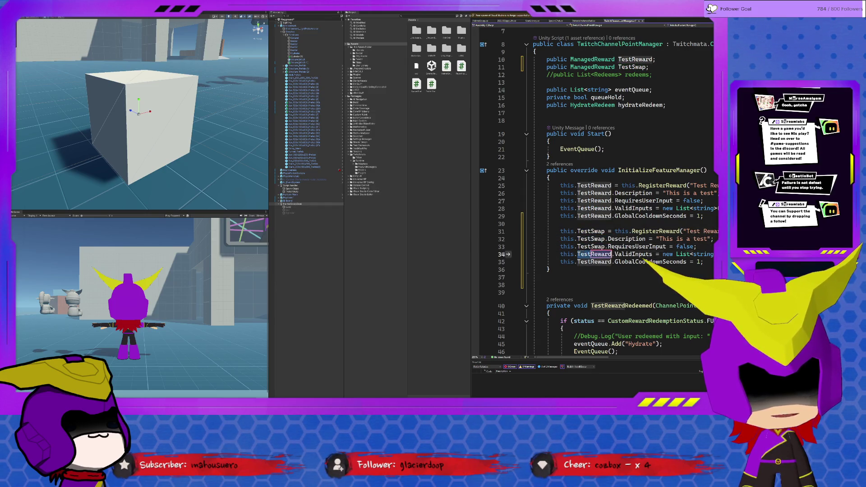
{"action": "double_click", "coordinate": [591, 261]}
{"action": "key", "text": "ctrl+v"}
Replace the TestSwap description string with the text 'cube ball or cycli'
{"action": "left_click", "coordinate": [586, 269]}
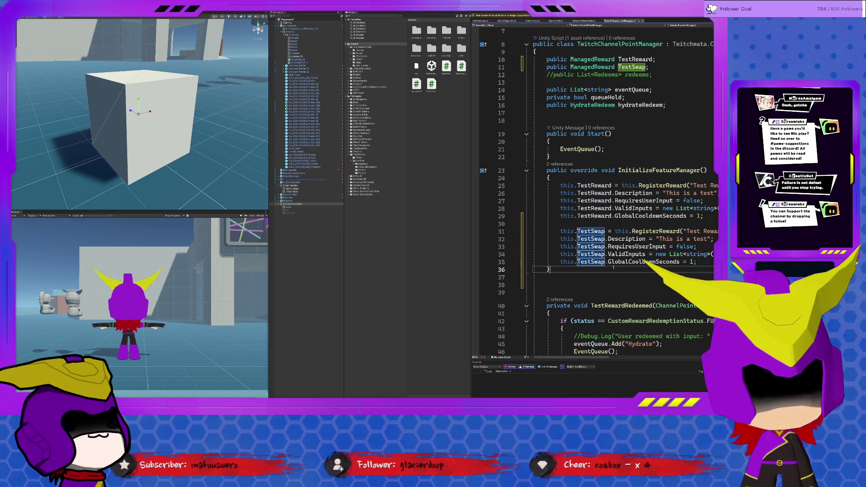
{"action": "left_click_drag", "start_coordinate": [564, 359], "coordinate": [588, 359]}
{"action": "left_click_drag", "start_coordinate": [601, 239], "coordinate": [649, 239]}
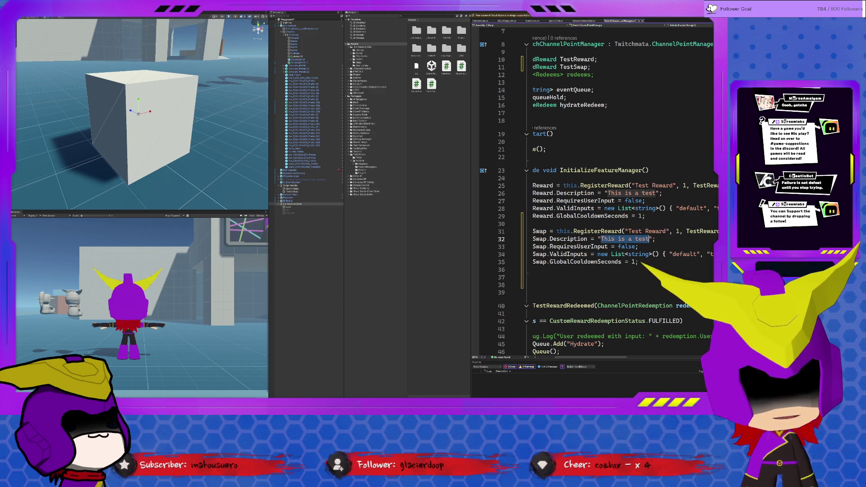
{"action": "type", "text": "cube "}
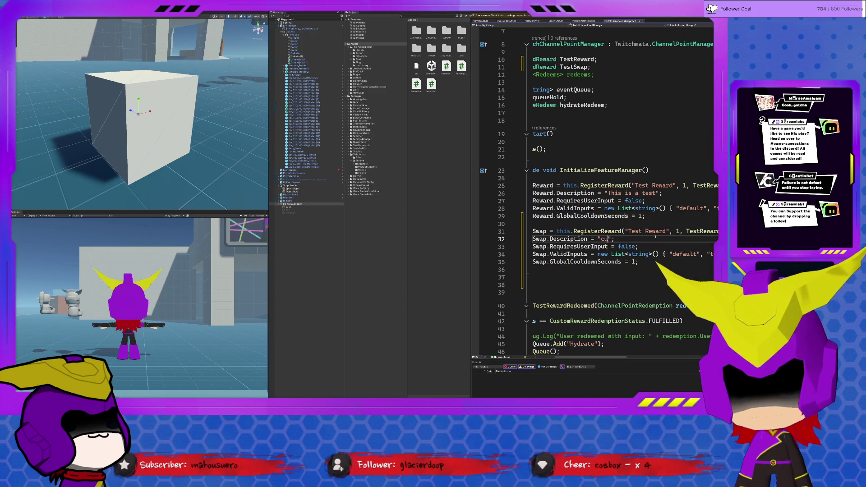
{"action": "type", "text": "ball or "}
{"action": "type", "text": "cyc"}
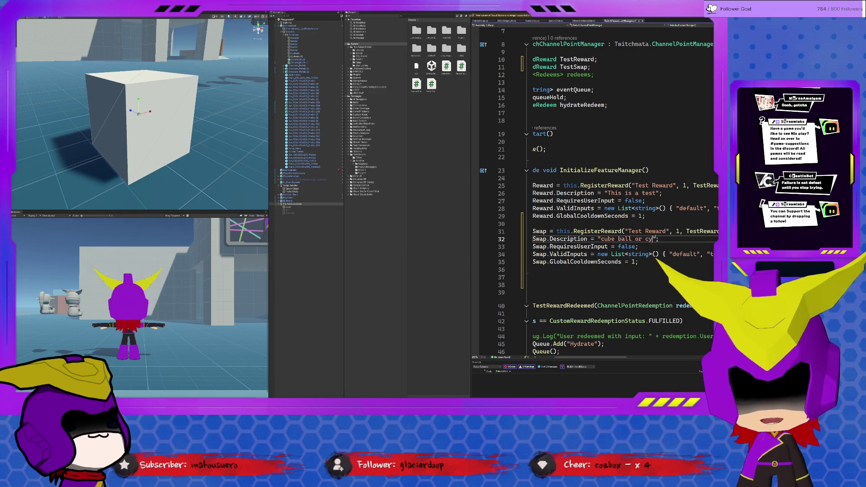
{"action": "type", "text": "li"}
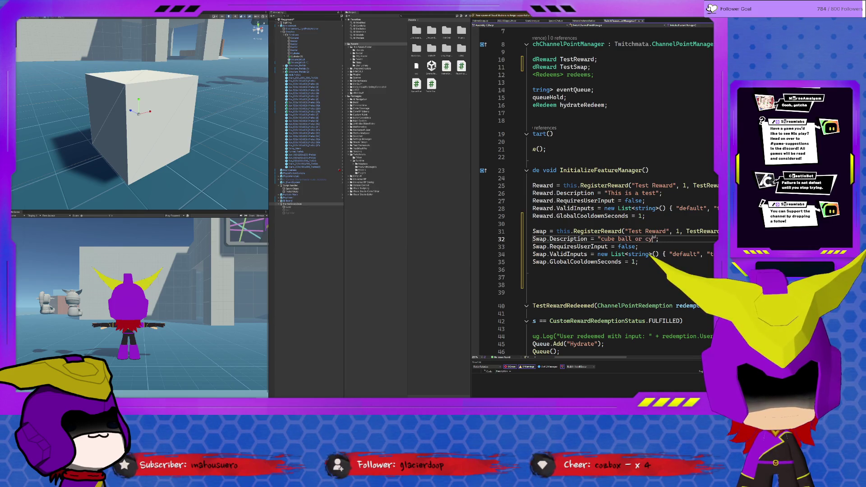